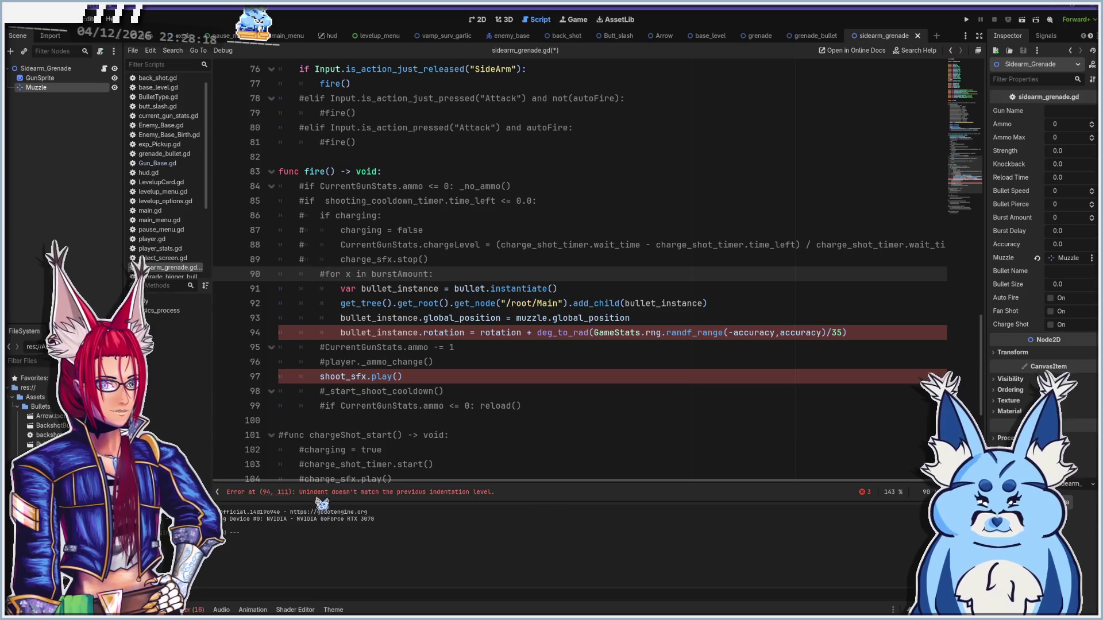
- Unindent the bullet-spawning lines 91–94 in fire(), then save and run the game
left_click(340, 333)
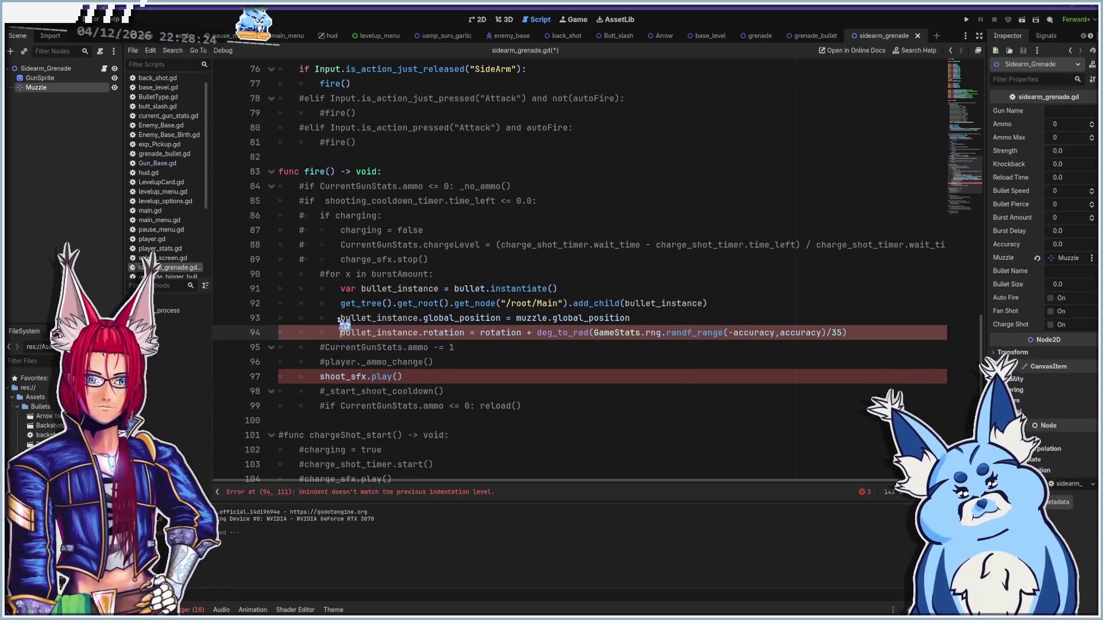
key("shift+Up")
key("shift+Up")
key("shift+Up")
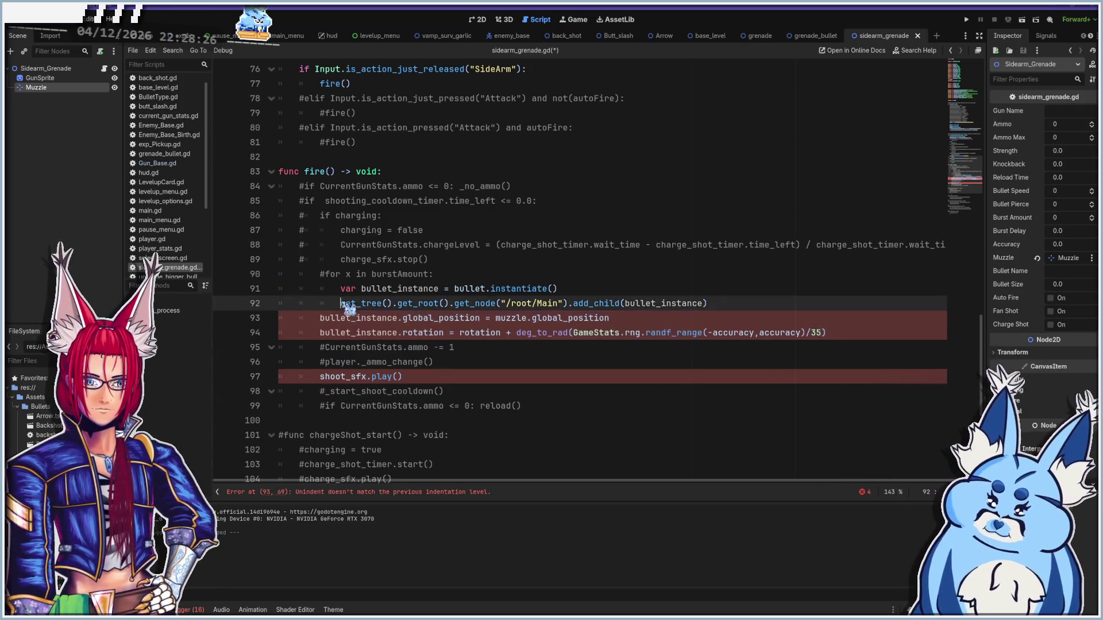
key("shift+Tab")
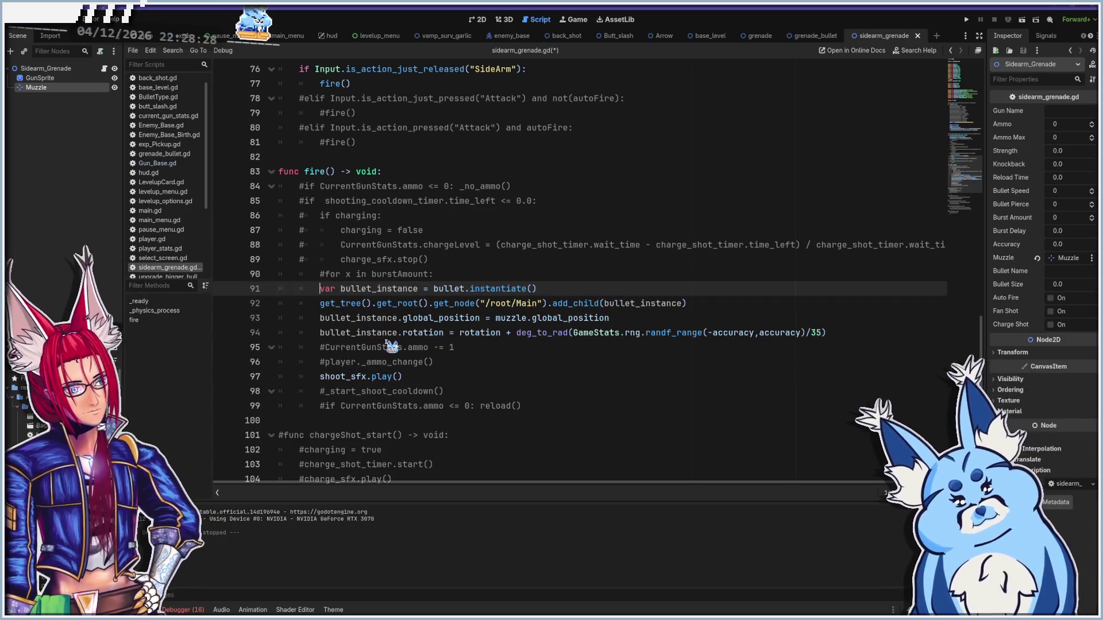
key("F5")
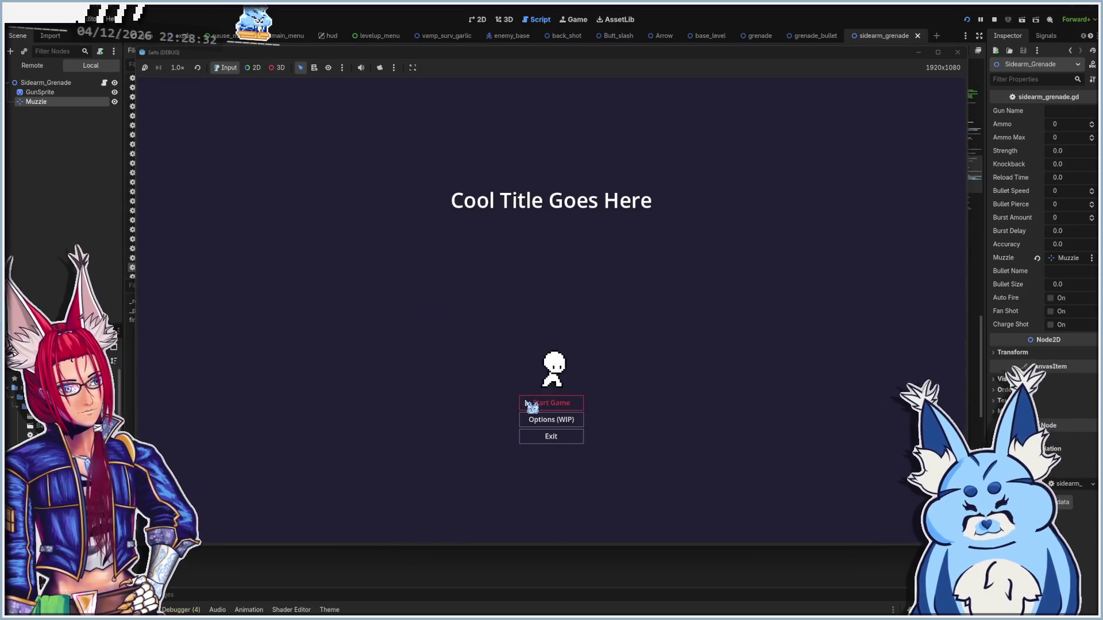
- Start a game, pick a weapon, walk the player around briefly, then stop the run
left_click(534, 402)
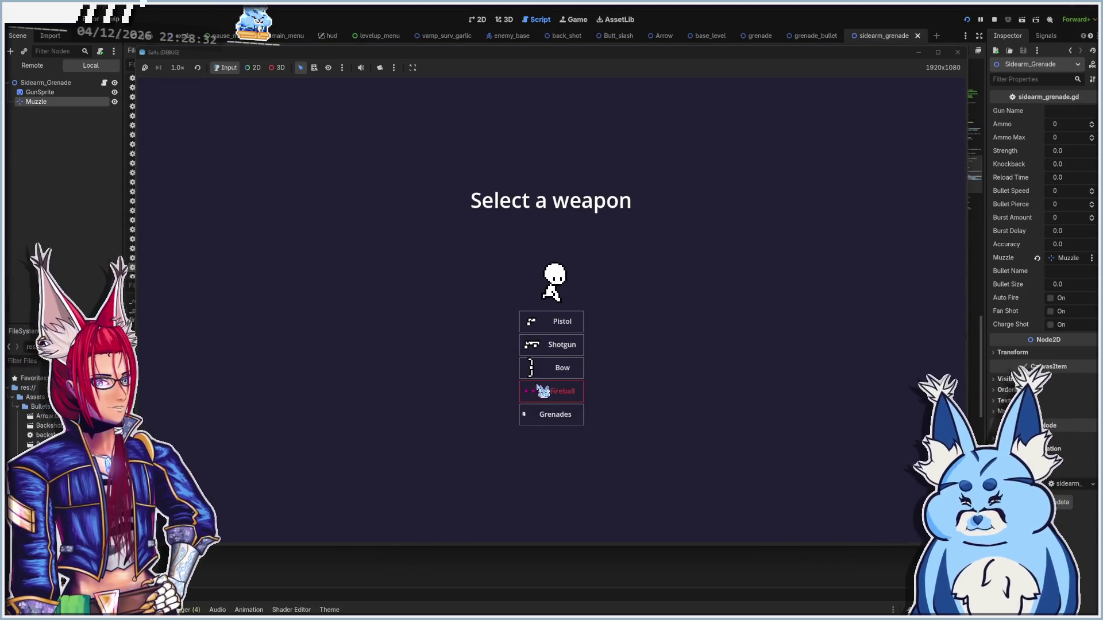
left_click(537, 388)
key("a")
key("s")
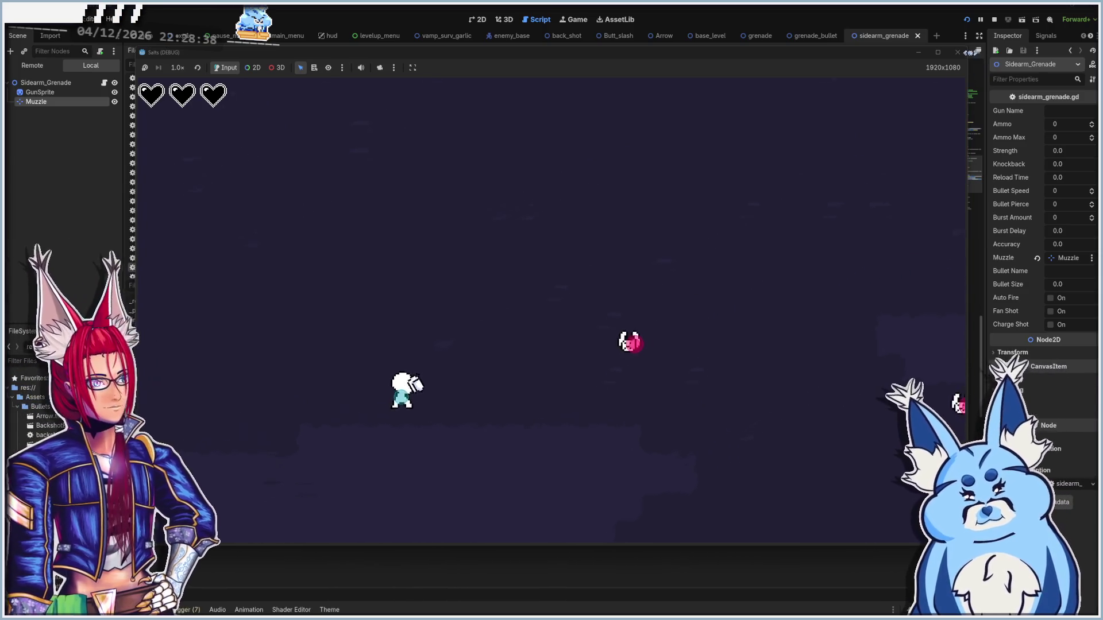
key("F8")
- Change is_action_just_released to is_action_just_pressed on line 76 and save the script
scroll(533, 344, "up", 7)
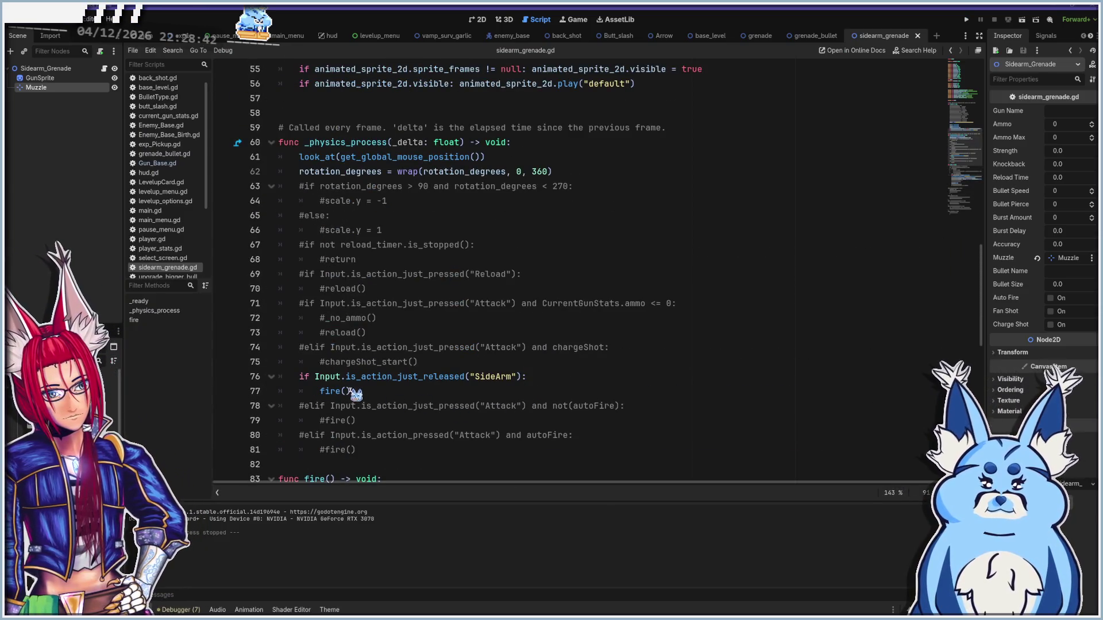
scroll(367, 389, "down", 1)
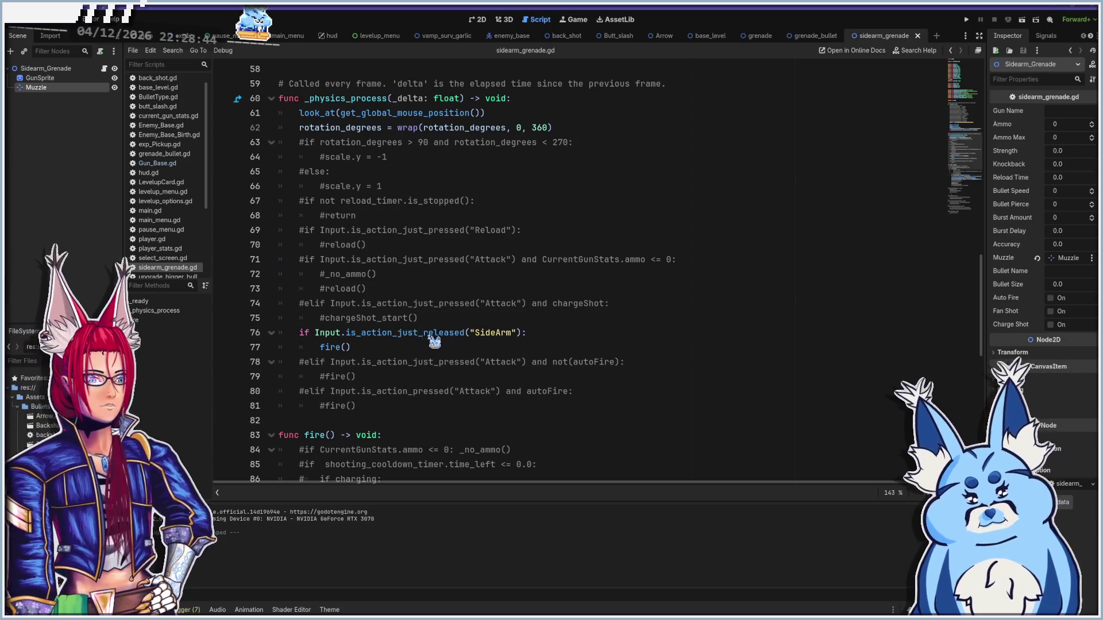
mouse_move(428, 338)
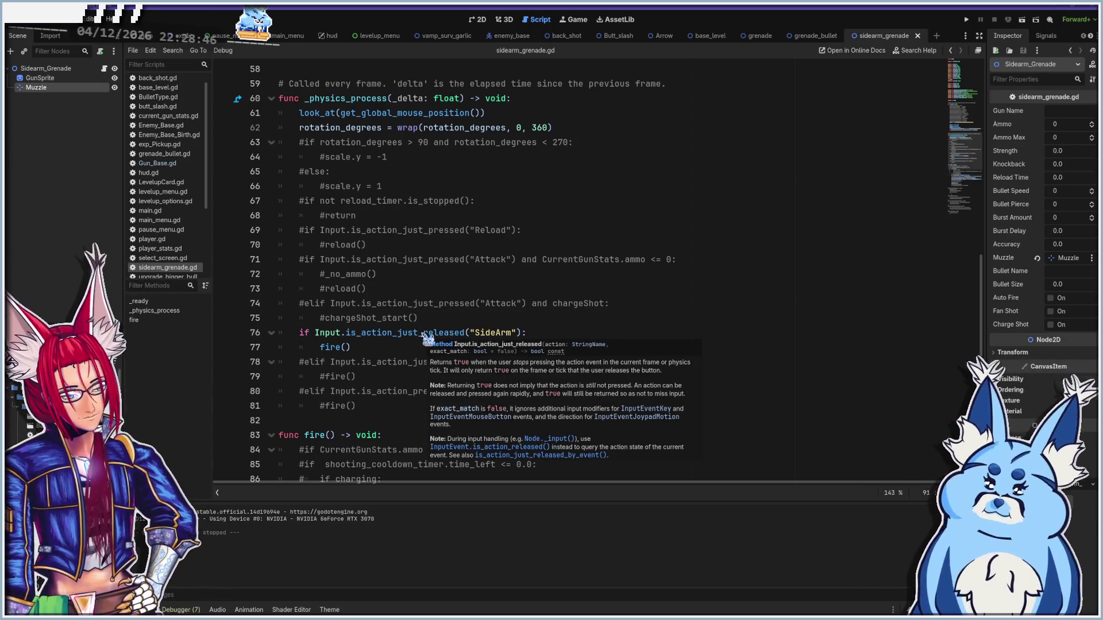
left_click(424, 334)
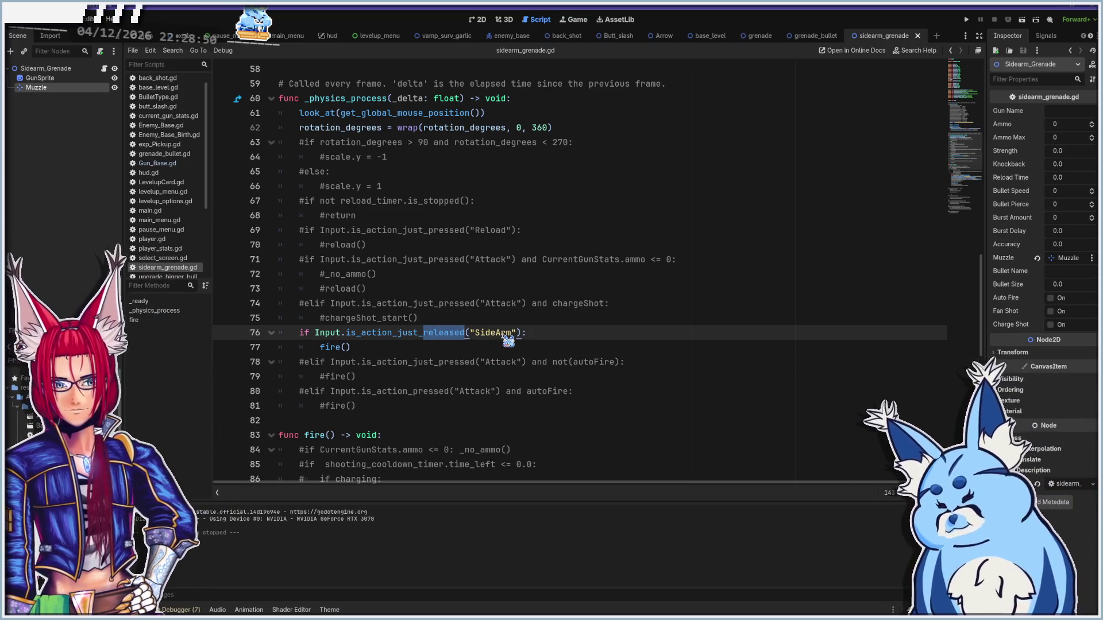
type("pressed")
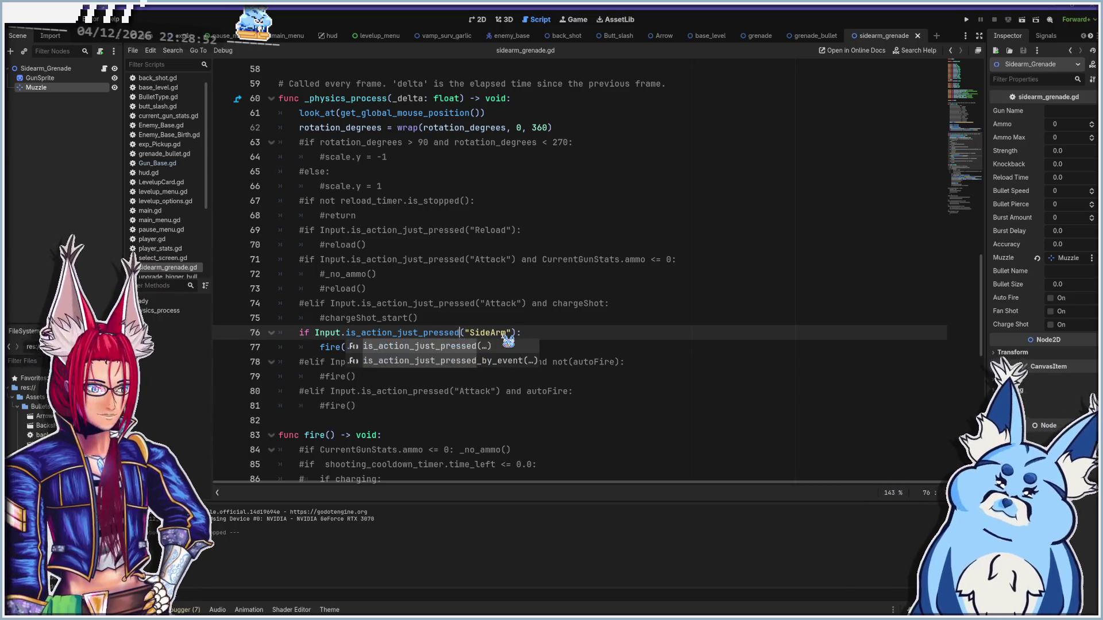
double_click(439, 346)
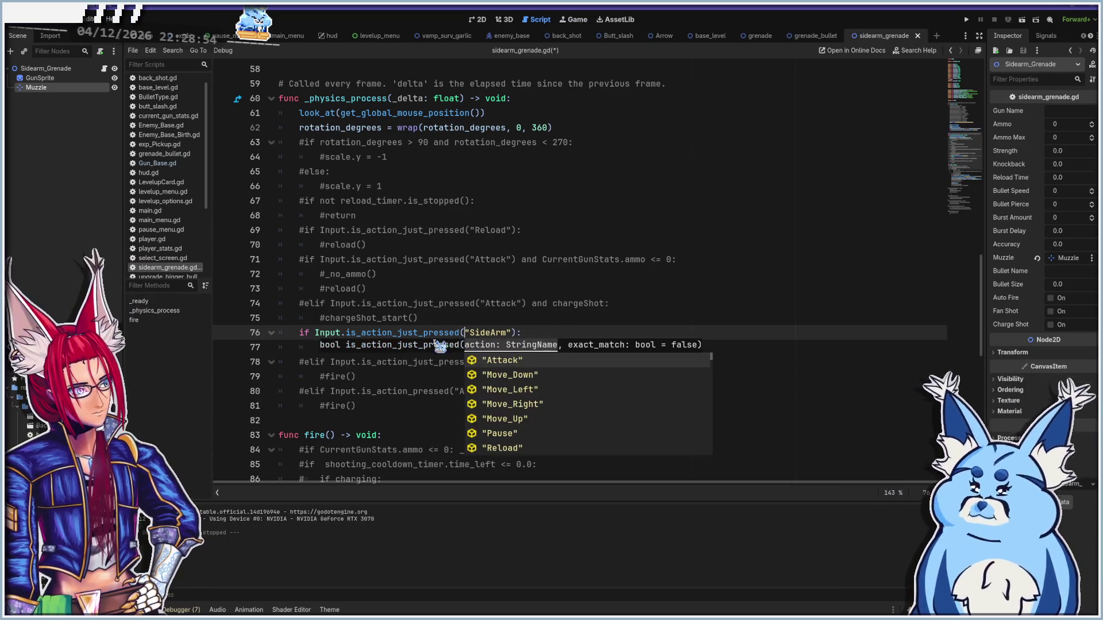
left_click(563, 331)
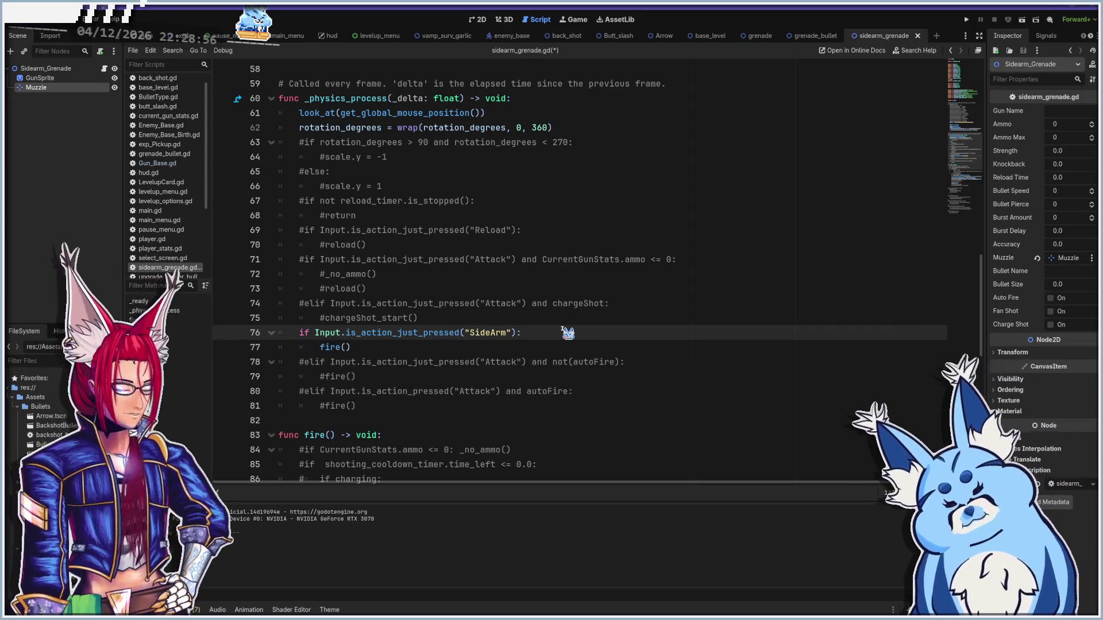
key("ctrl+s")
scroll(449, 422, "down", 4)
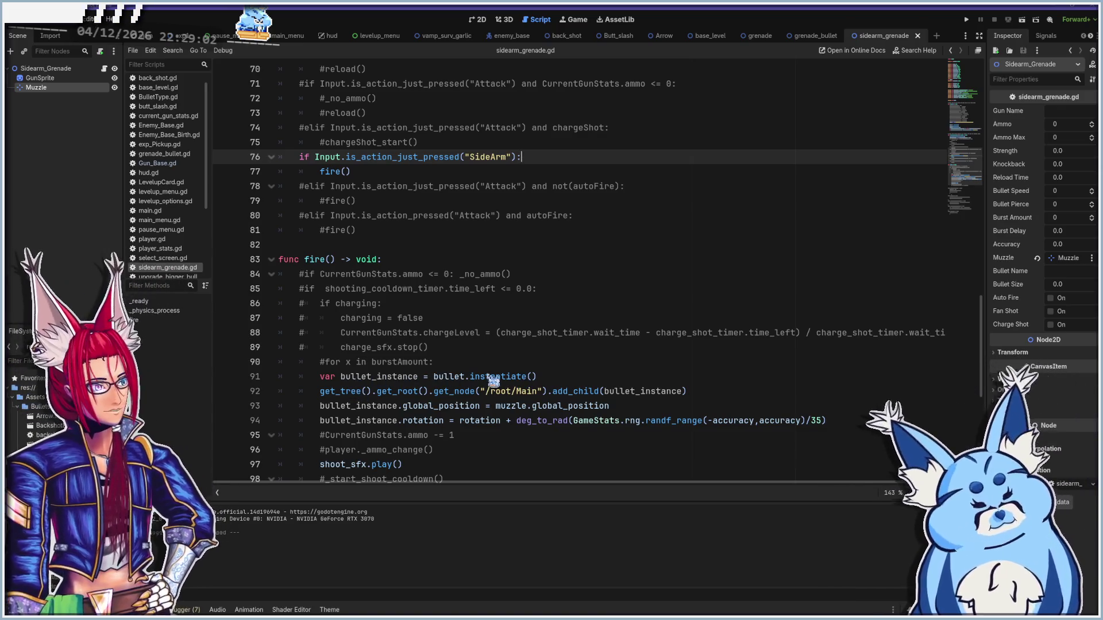
- Comment out the ammo, max-ammo and two animated sprite lines 53–56 in _ready
scroll(528, 377, "up", 9)
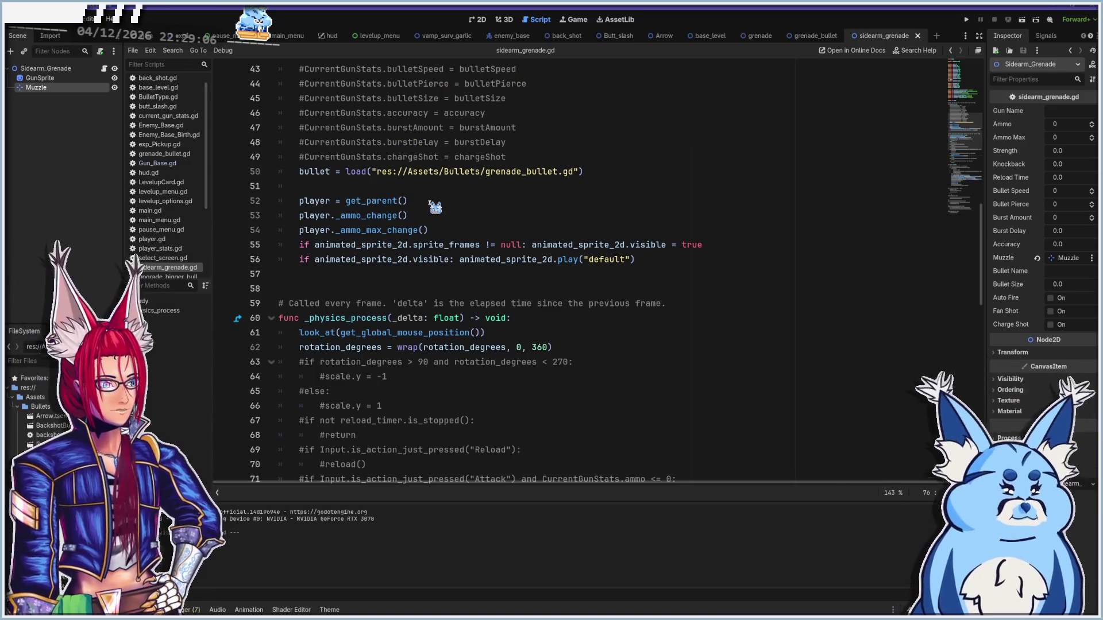
left_click(298, 201)
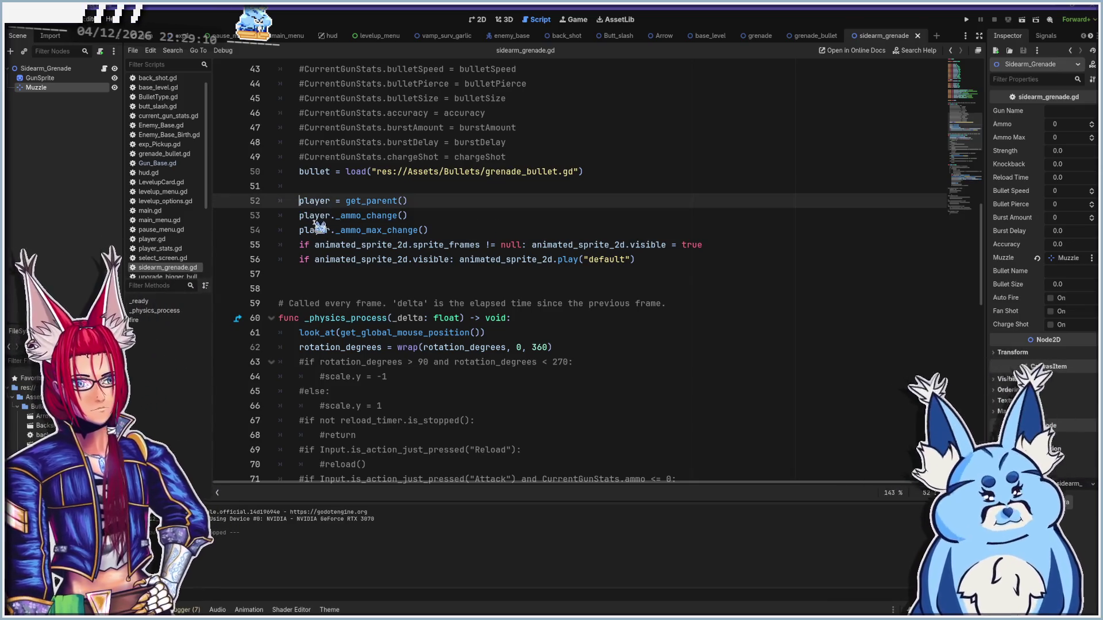
key("Down")
key("ctrl+k")
key("Down")
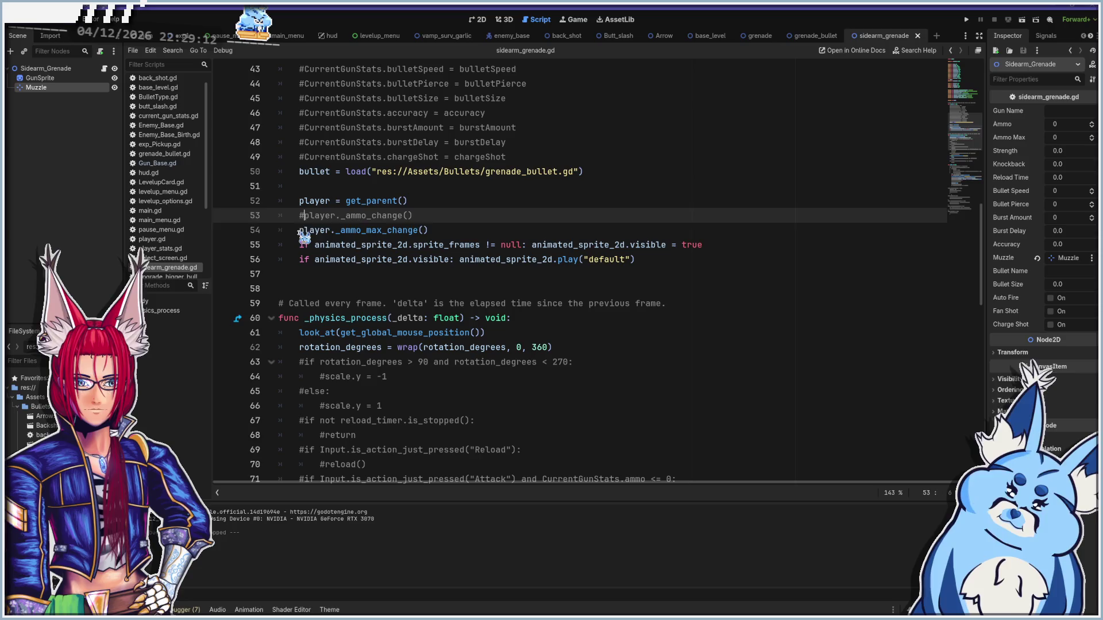
key("ctrl+k")
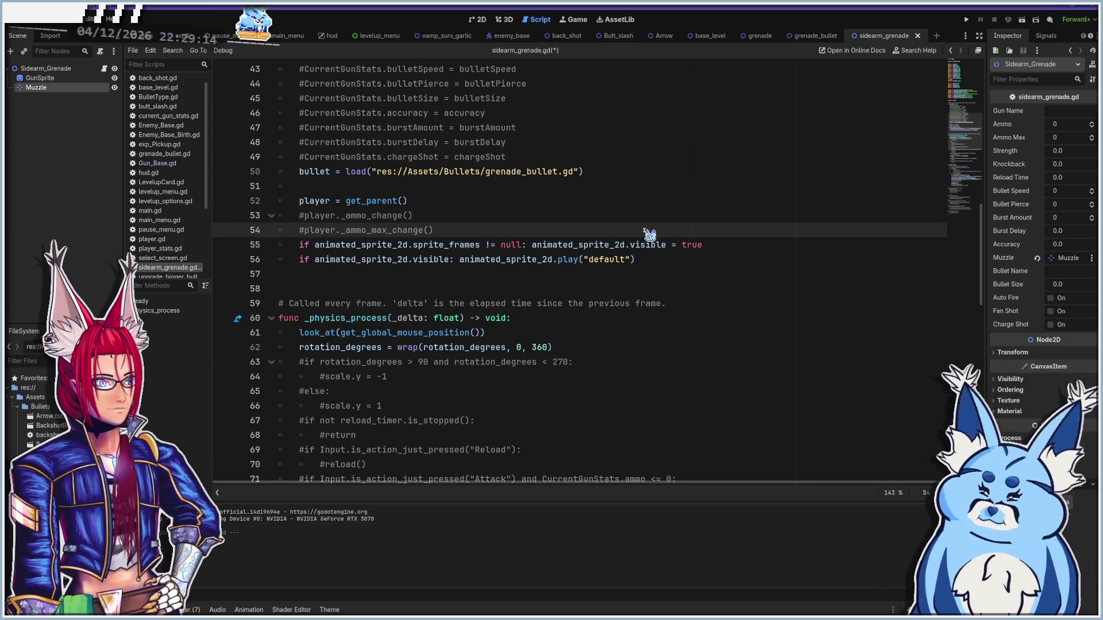
key("Down")
key("ctrl+k")
key("Down")
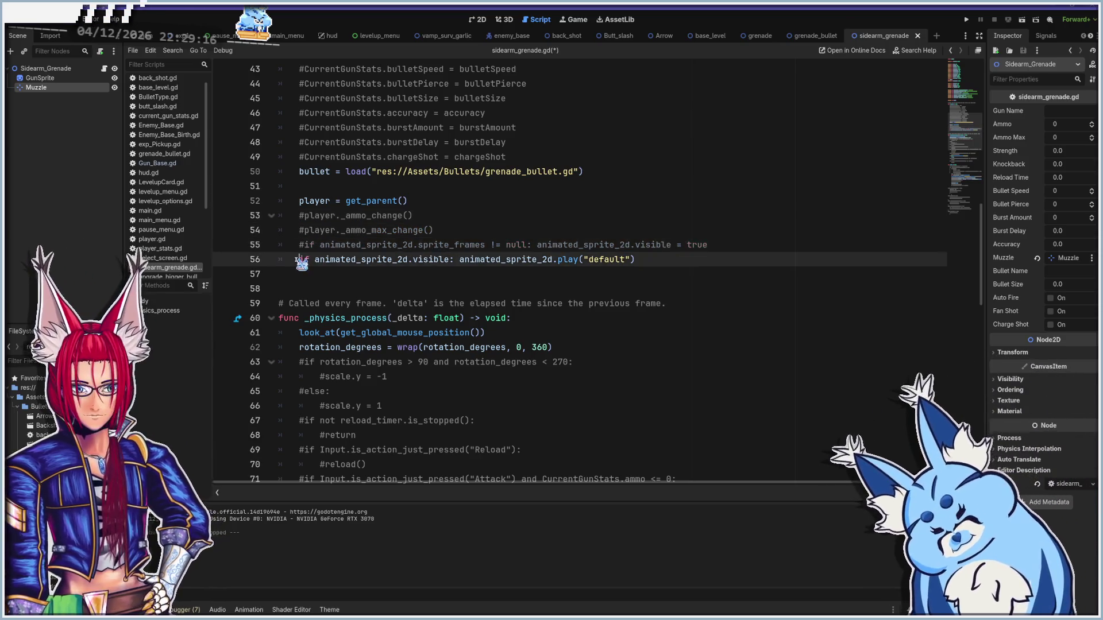
key("ctrl+k")
- Look over the edited script, then save it and run the game
scroll(435, 309, "down", 10)
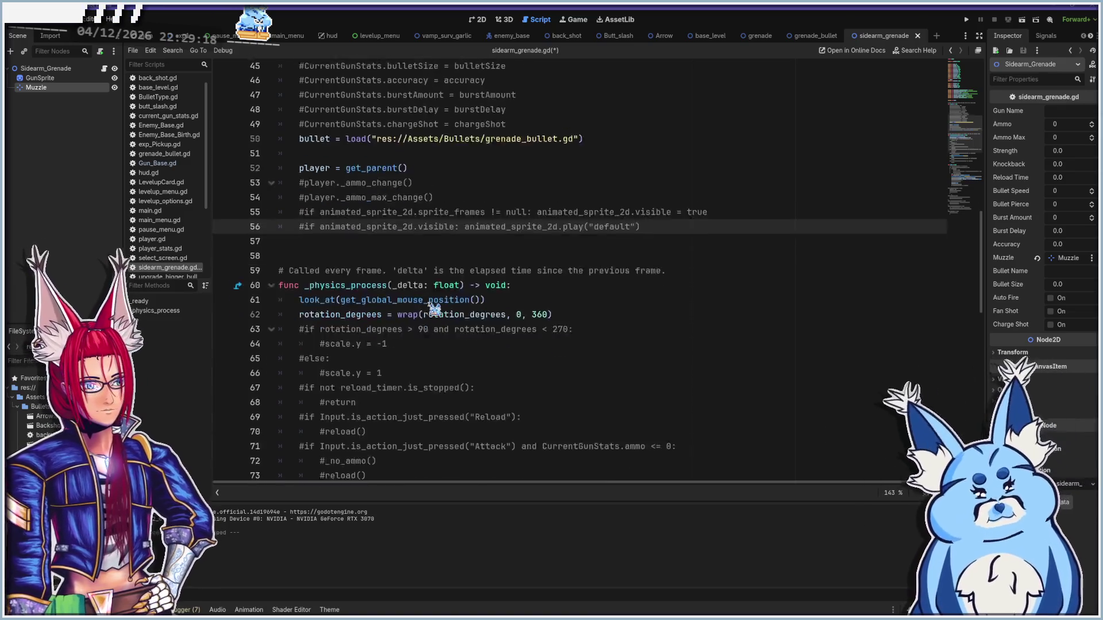
scroll(435, 309, "down", 3)
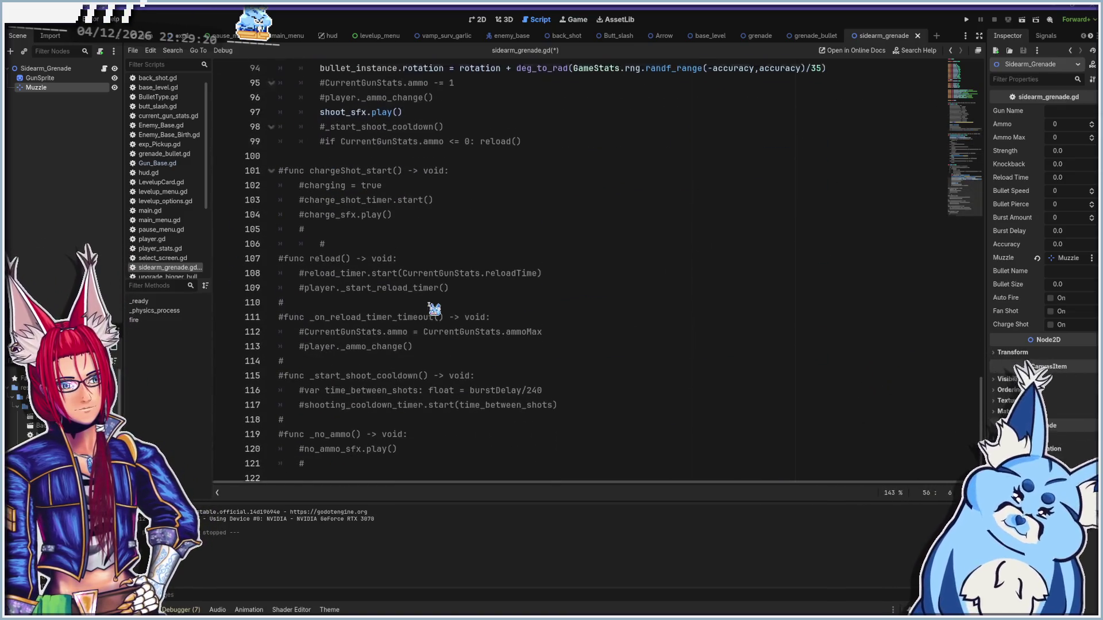
scroll(434, 309, "up", 6)
scroll(435, 309, "up", 20)
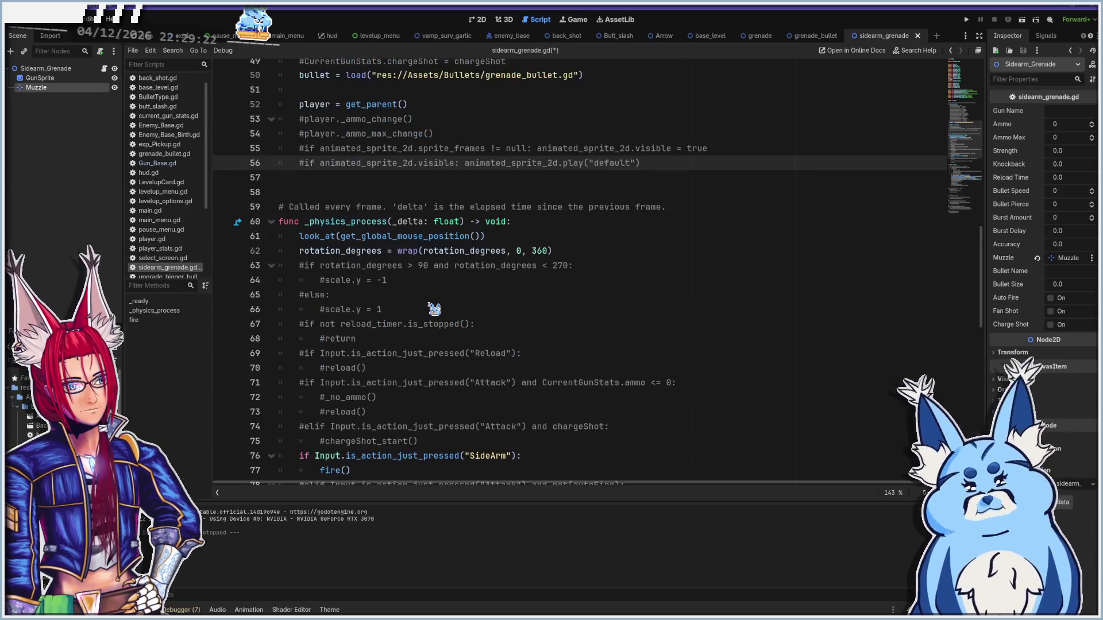
key("ctrl+s")
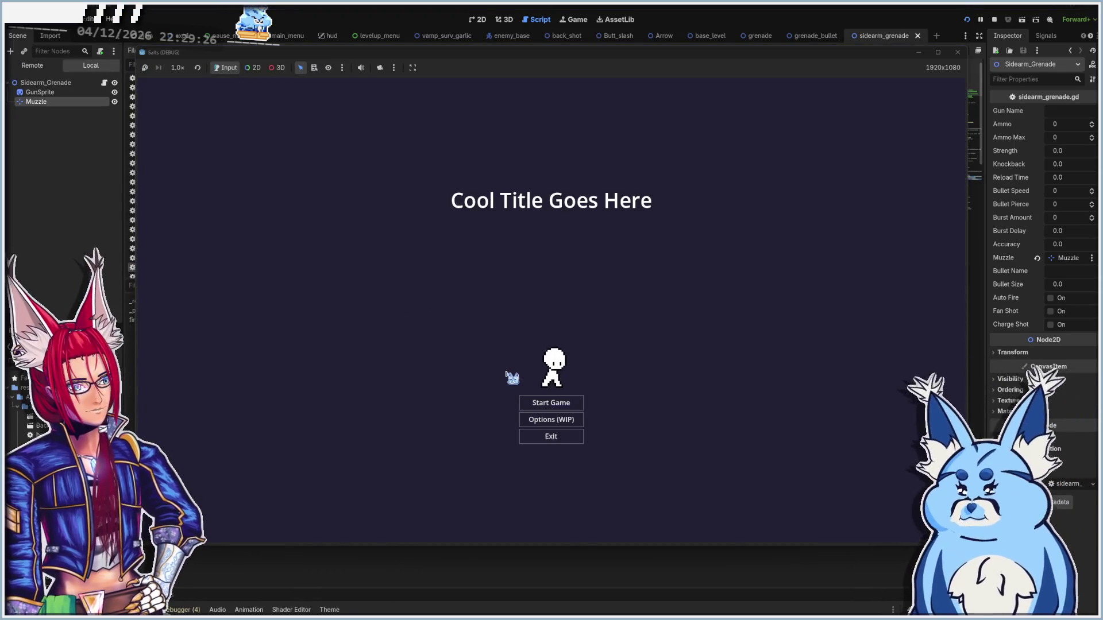
- Start a Grenades run, move around lobbing grenades among the enemies, then close the game
left_click(547, 405)
left_click(546, 416)
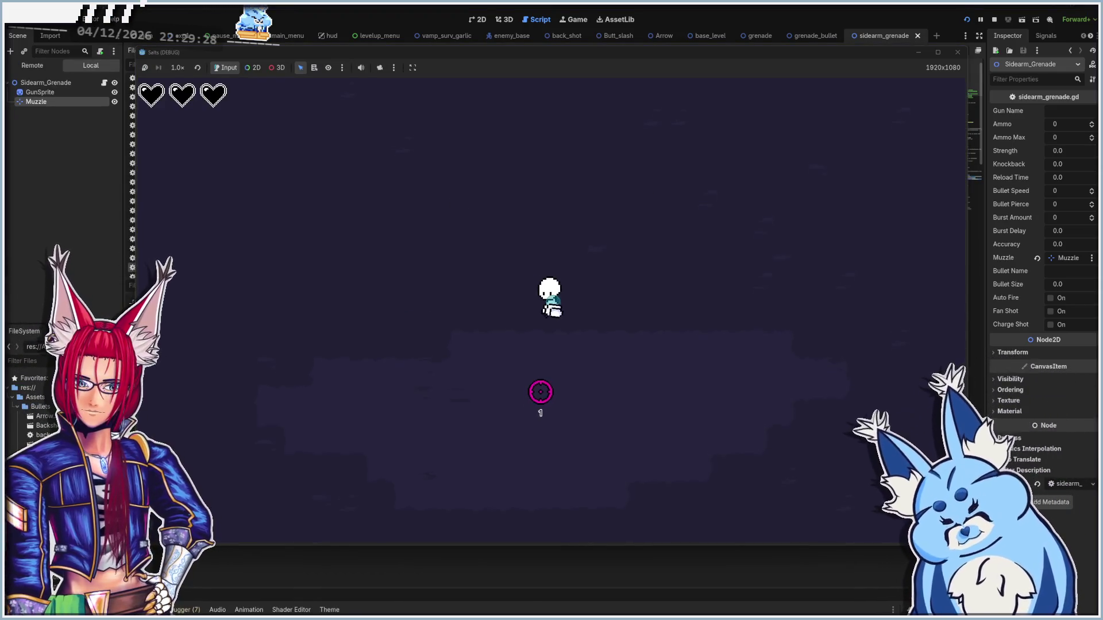
key("a")
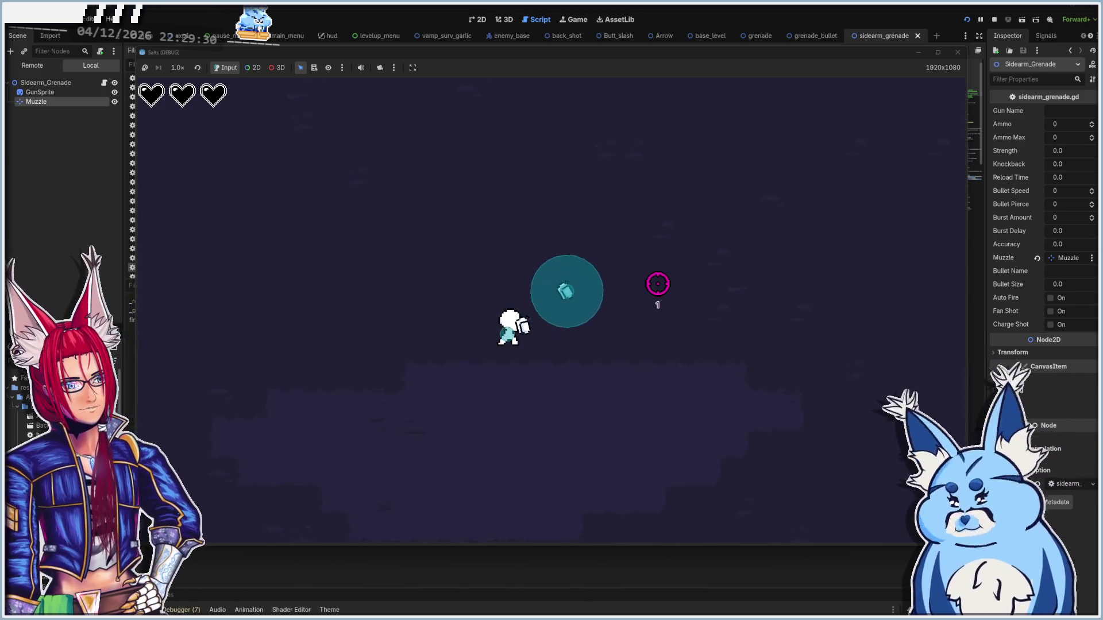
key("s")
key("w")
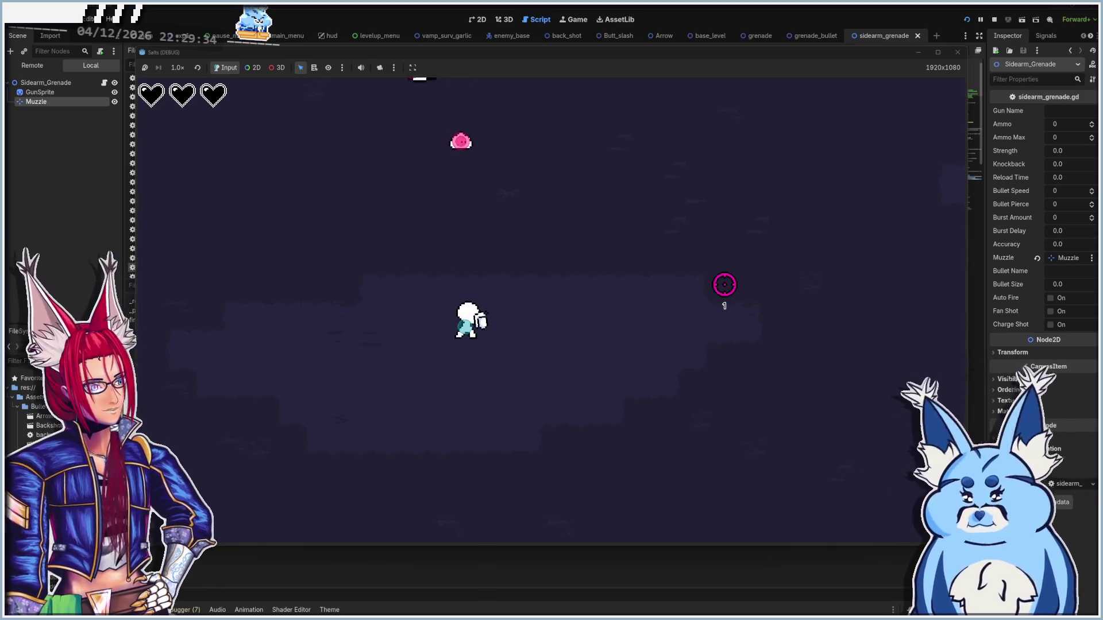
key("d")
key("s")
key("w")
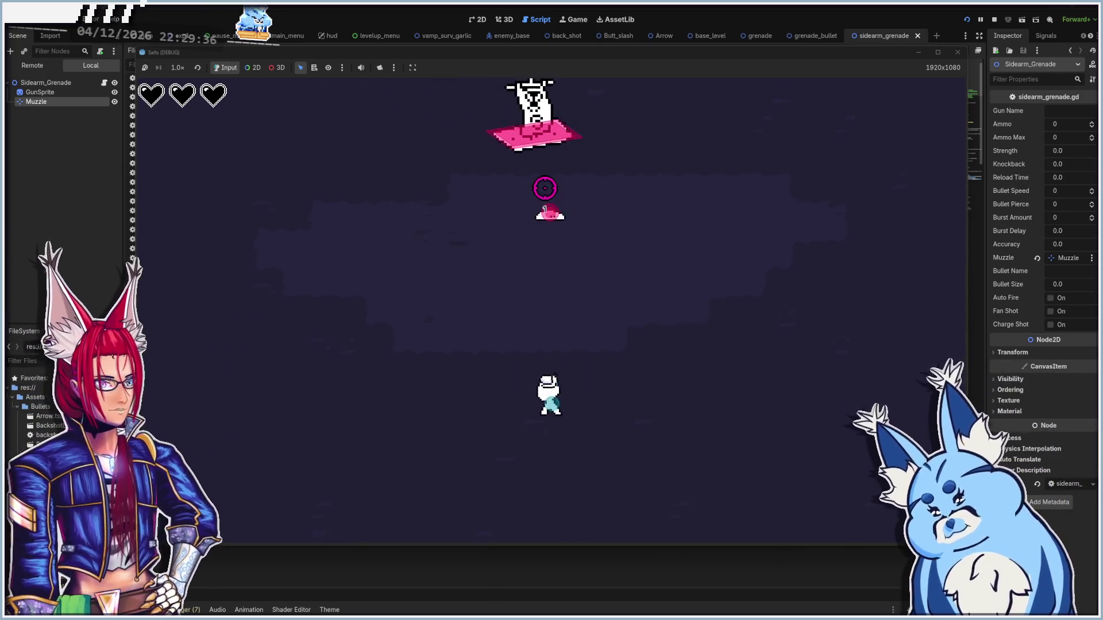
key("w")
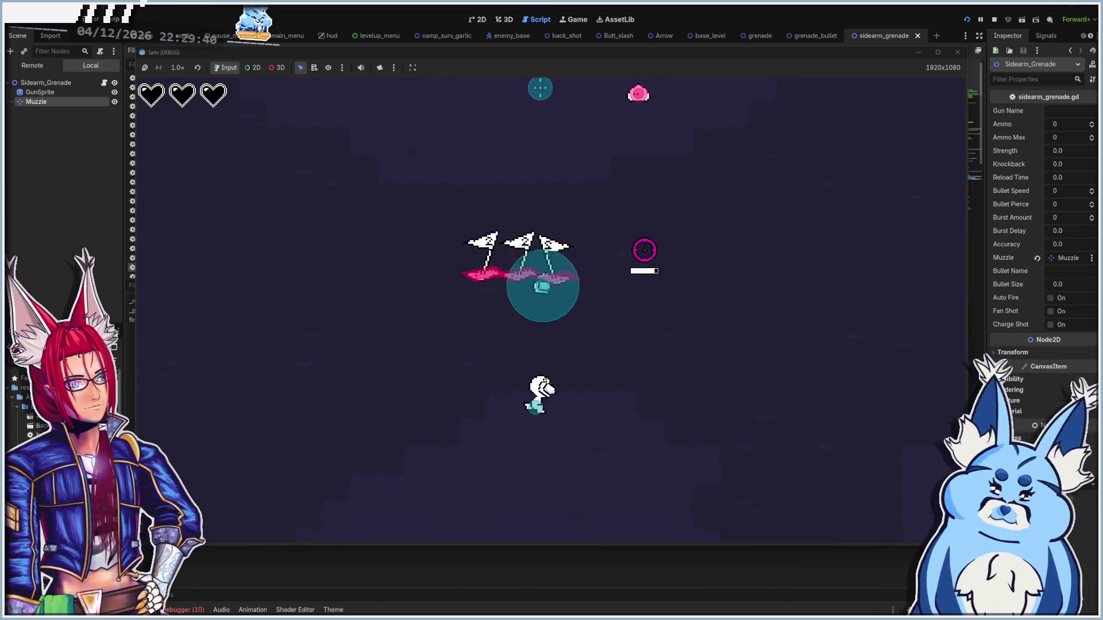
left_click(958, 51)
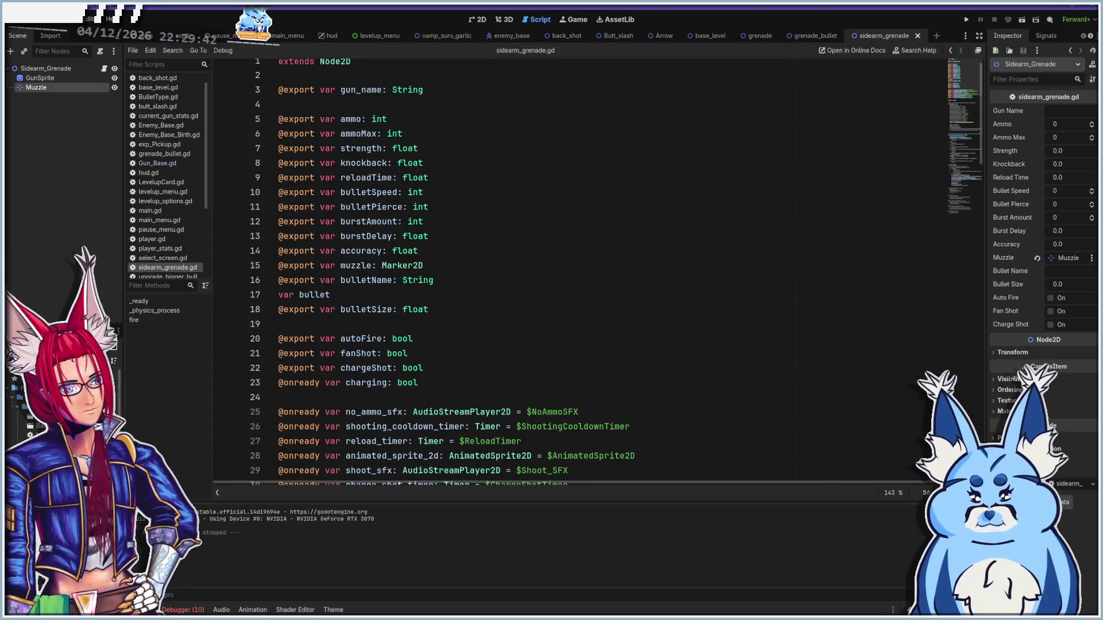
left_click(184, 610)
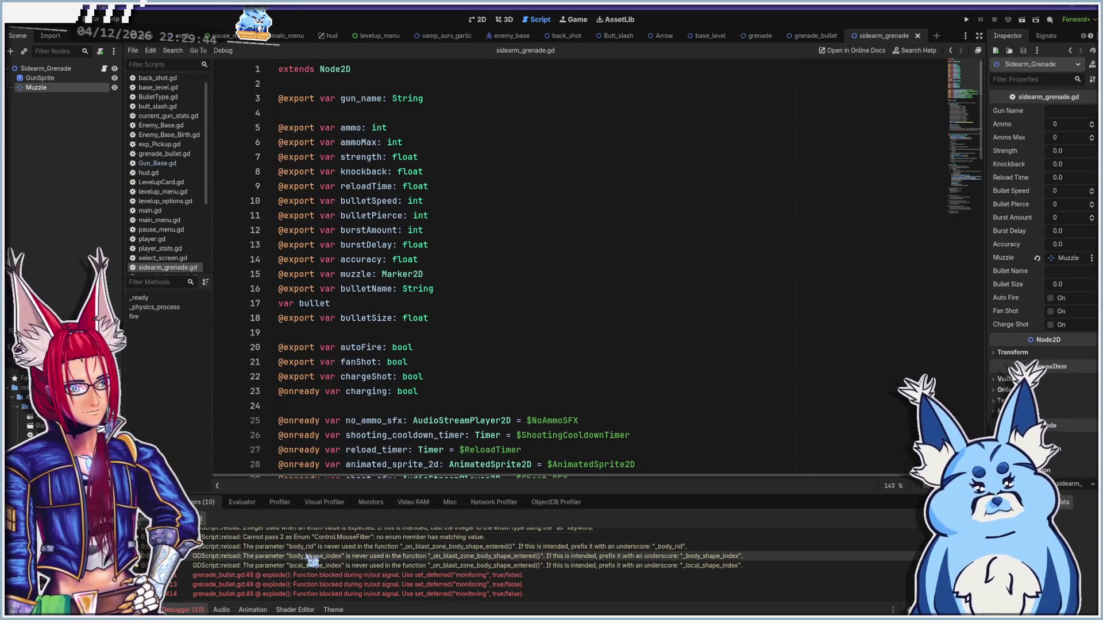
scroll(515, 567, "up", 3)
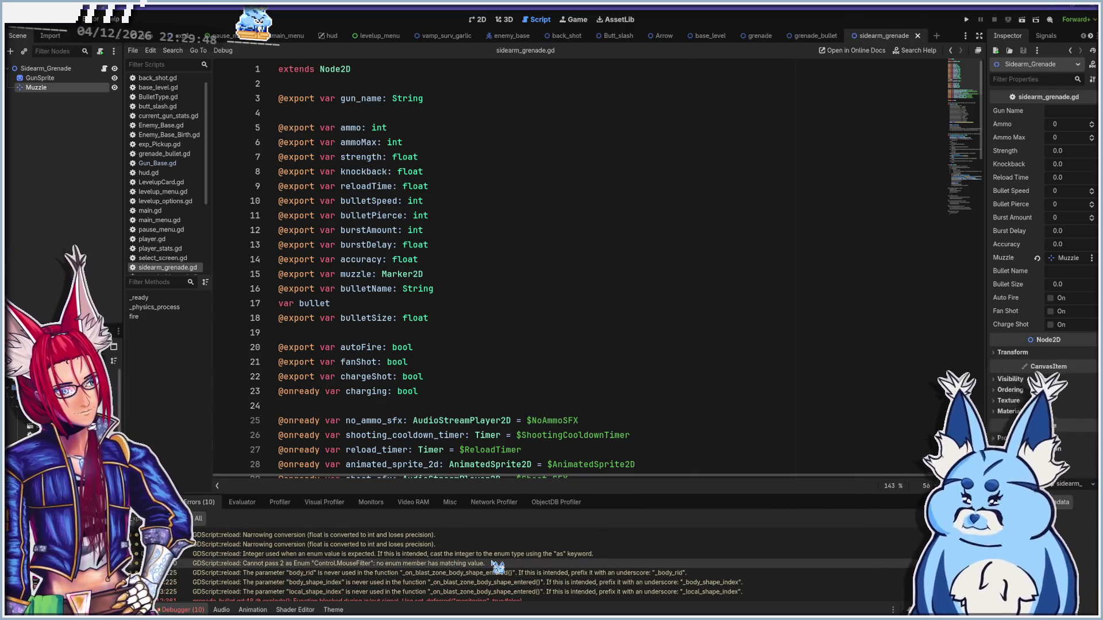
scroll(402, 566, "down", 3)
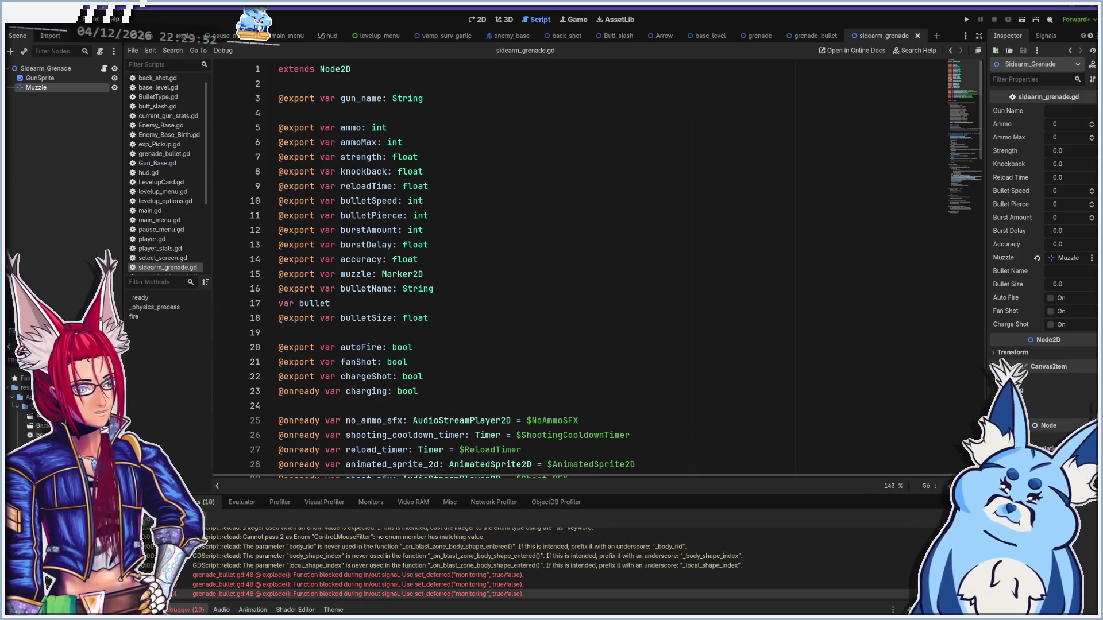
mouse_move(167, 594)
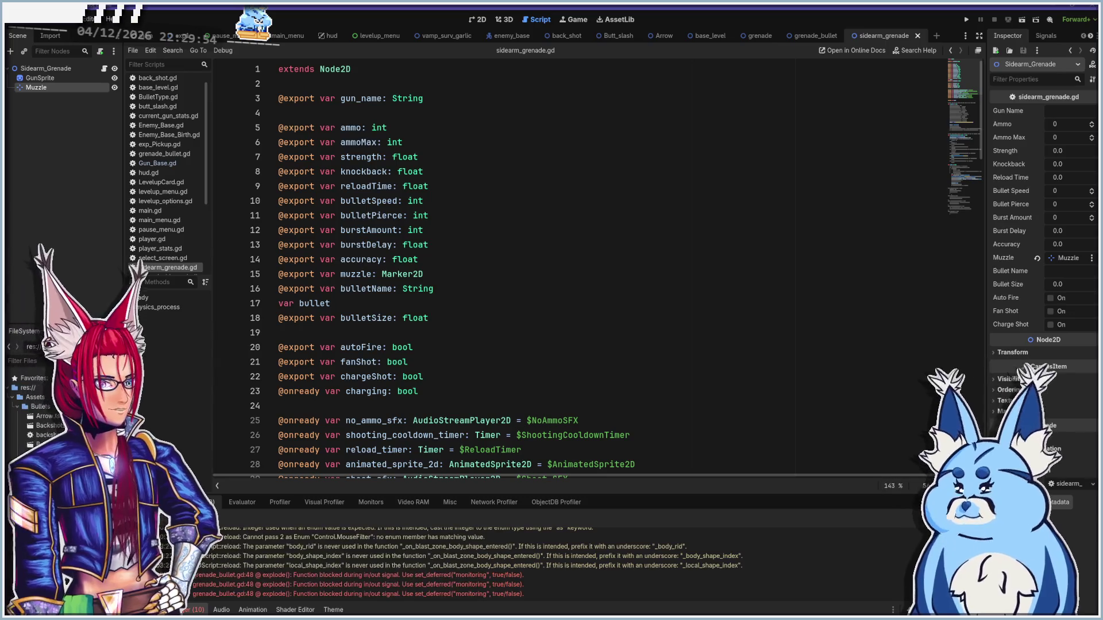
left_click(172, 610)
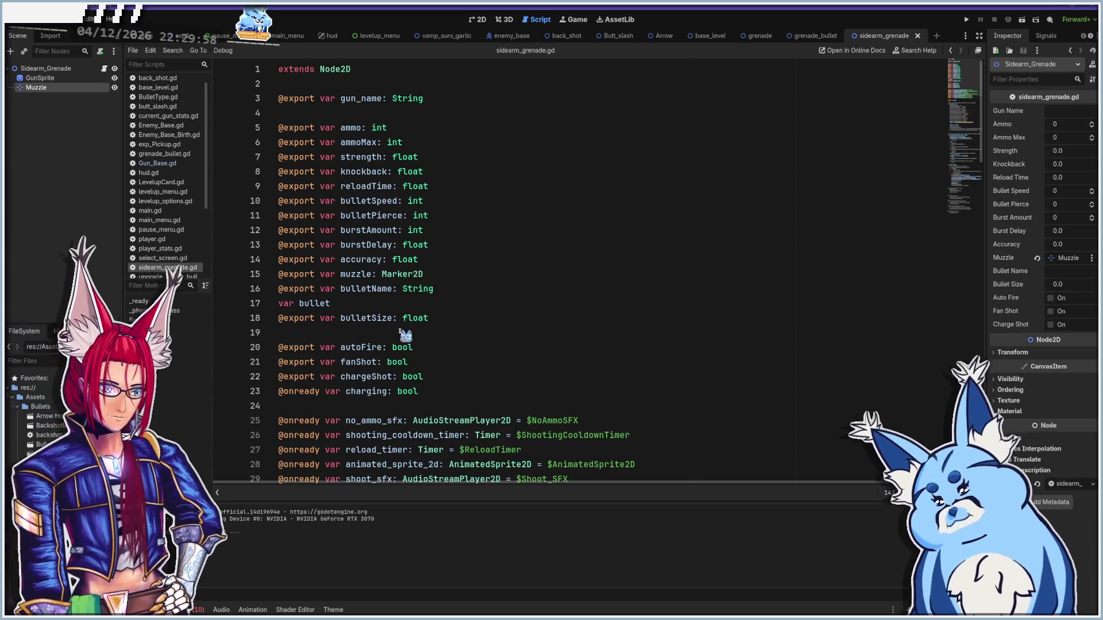
- Scroll down to func fire() and place the caret at the end of line 90
scroll(424, 351, "down", 13)
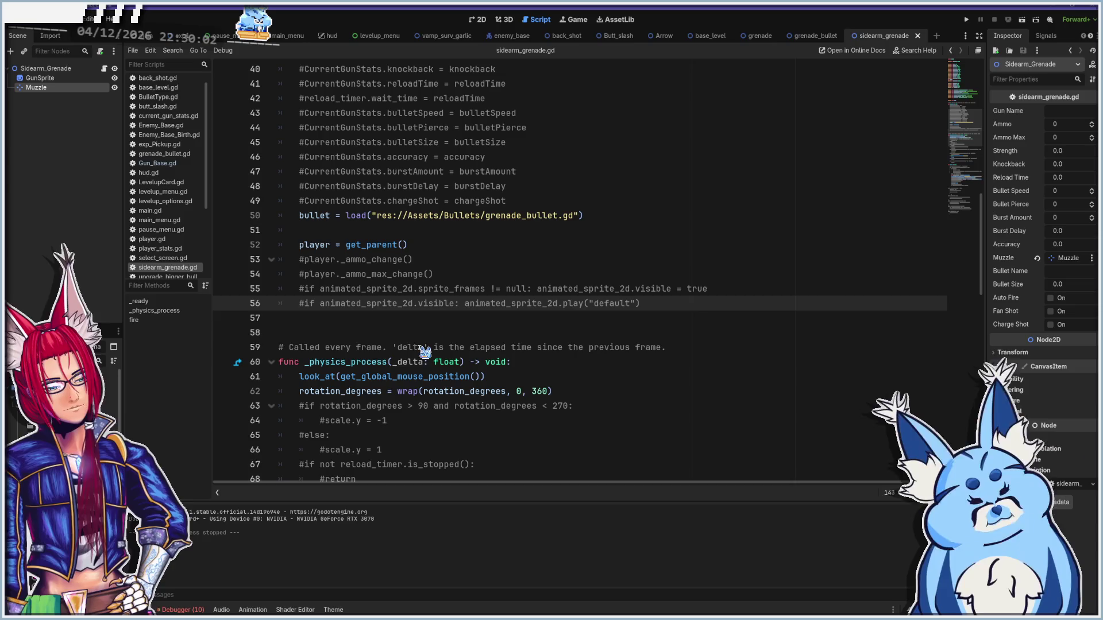
scroll(425, 352, "down", 11)
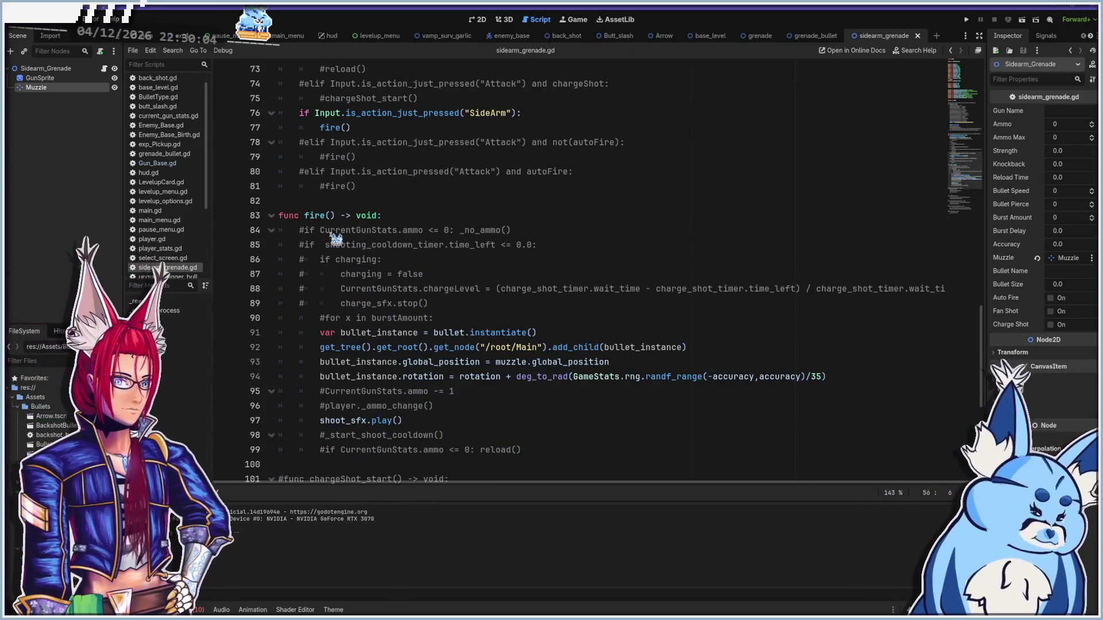
left_click(489, 319)
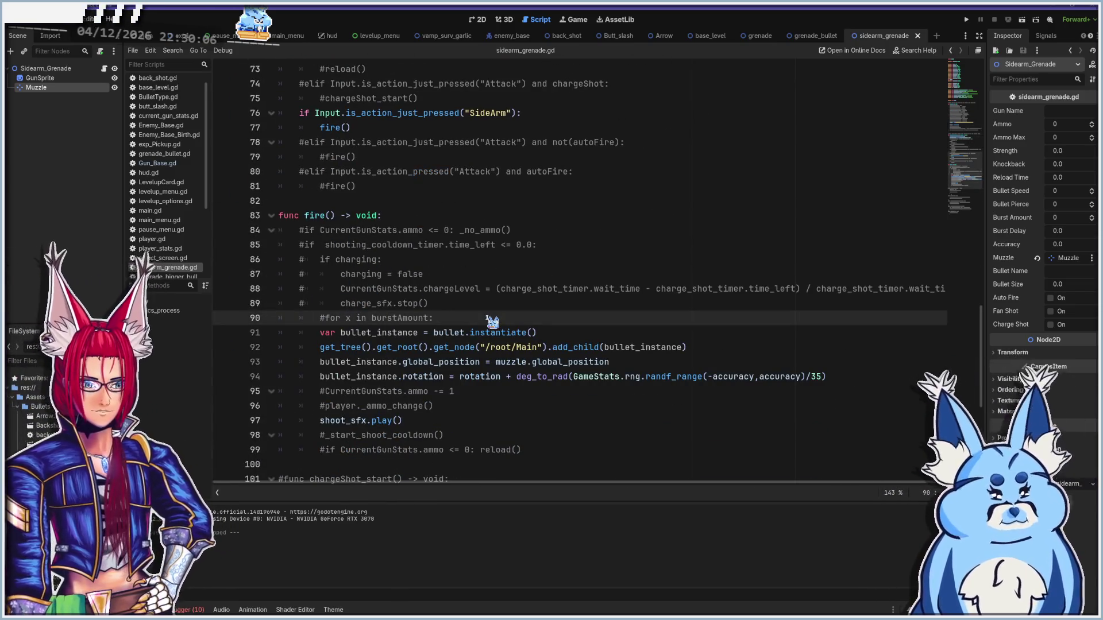
- Insert line 91 with print("yes, this is triggering 'fire'"), fixing a typo along the way
key("Return")
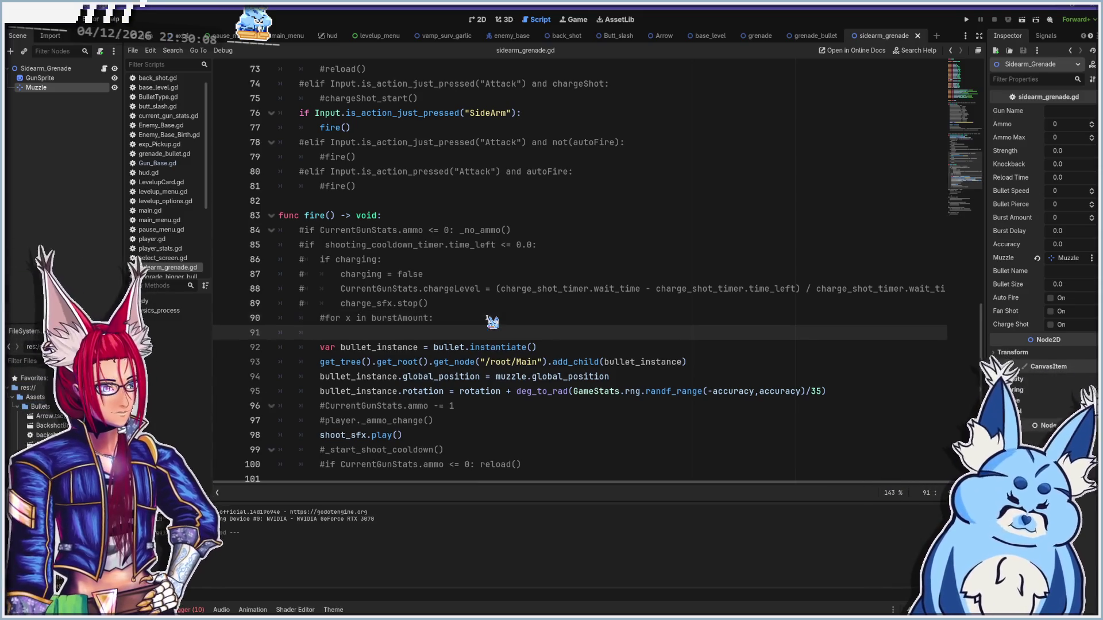
type("print(\"y")
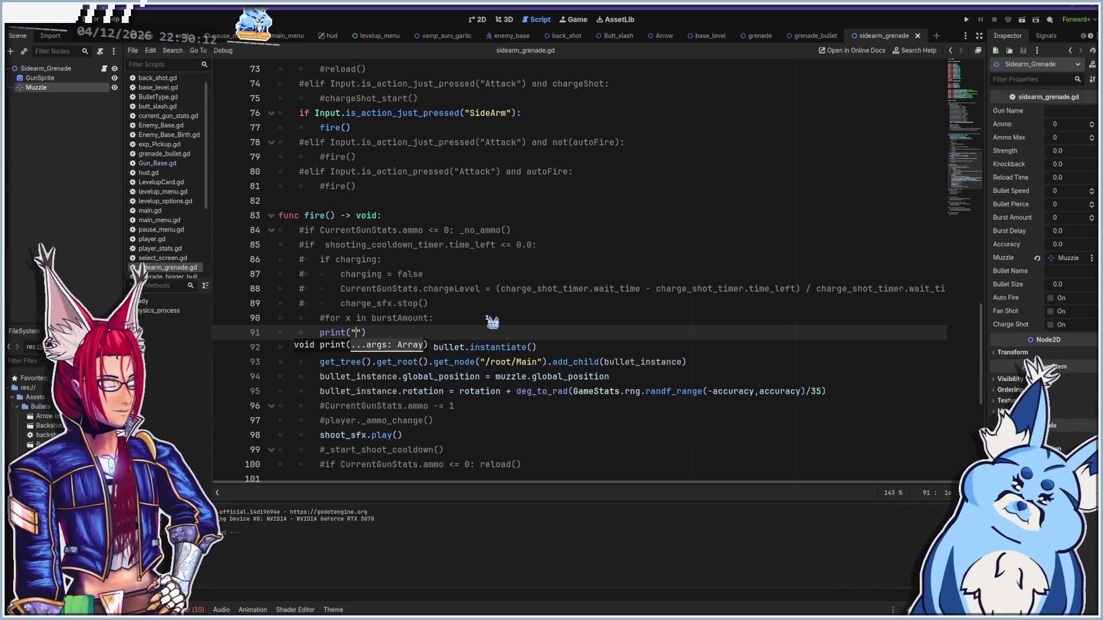
type("es, this")
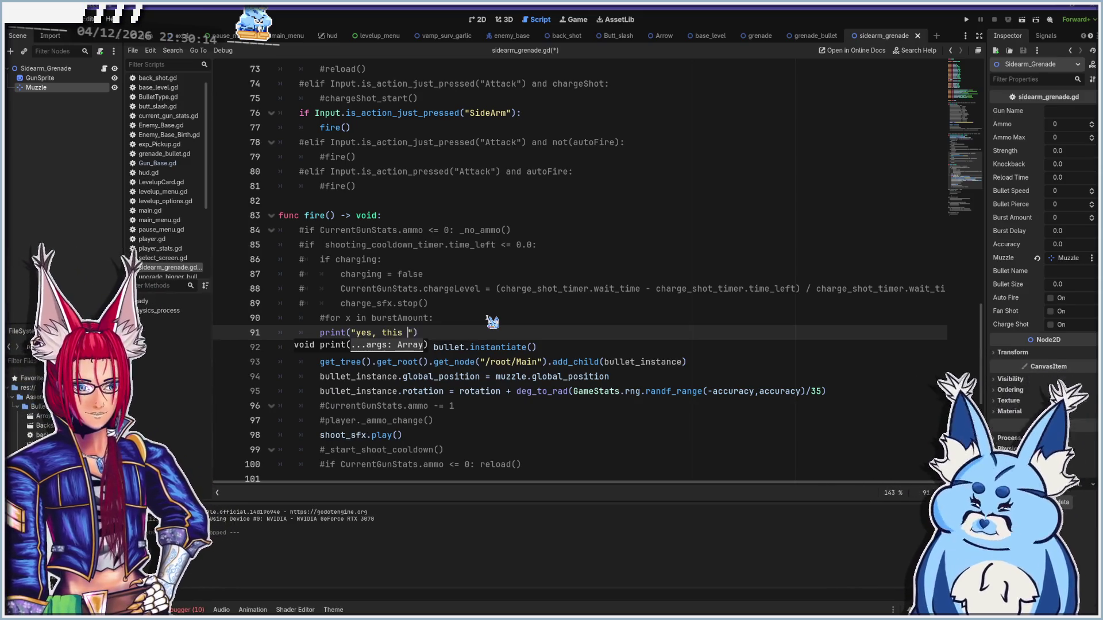
key("BackSpace")
key("BackSpace")
type("triggering ")
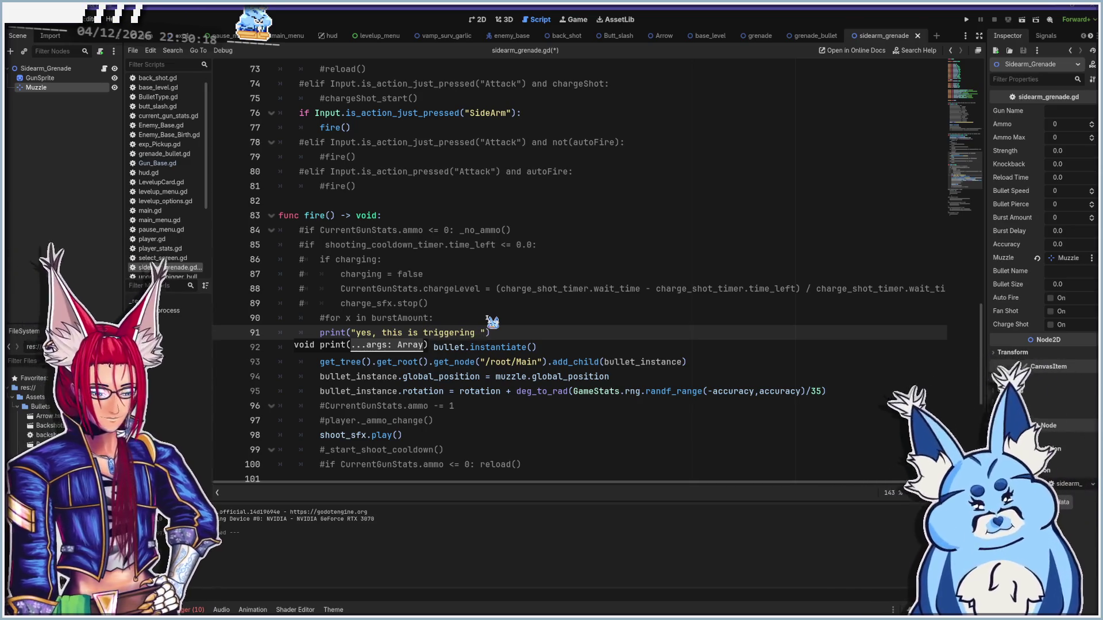
type("'fire")
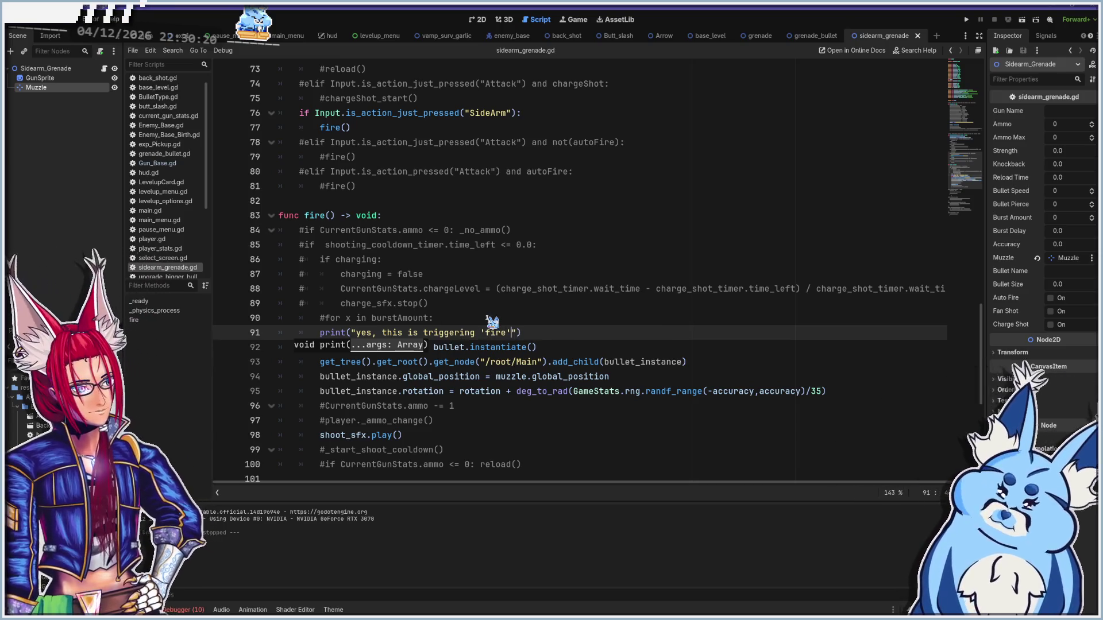
key("F5")
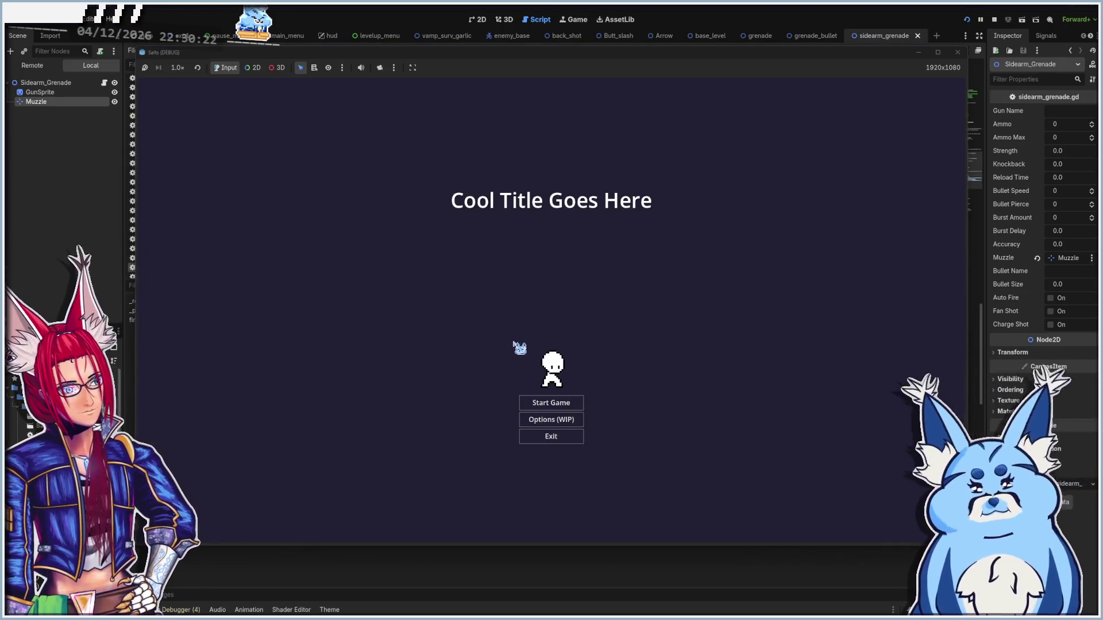
left_click(551, 398)
left_click_drag(607, 62, 610, 24)
left_click(563, 284)
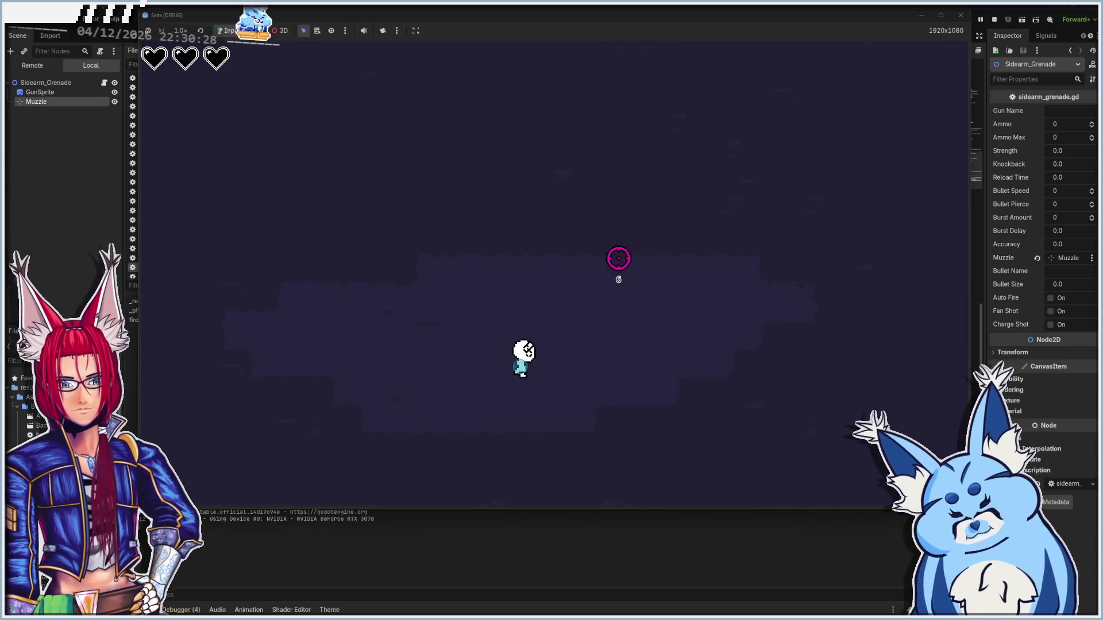
left_click(618, 256)
key("s")
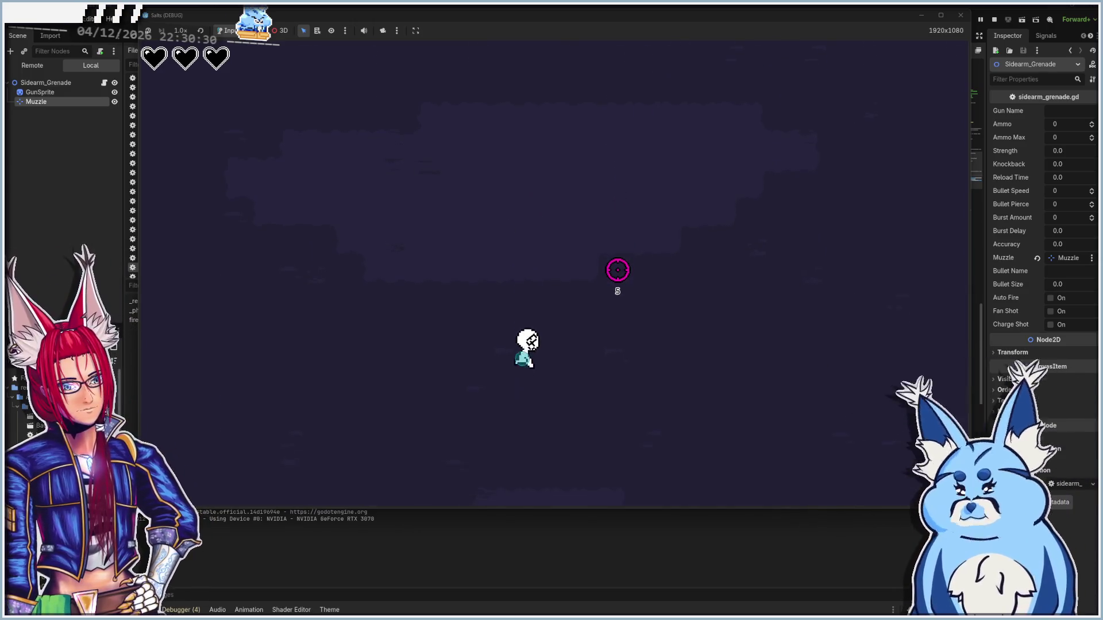
key("w")
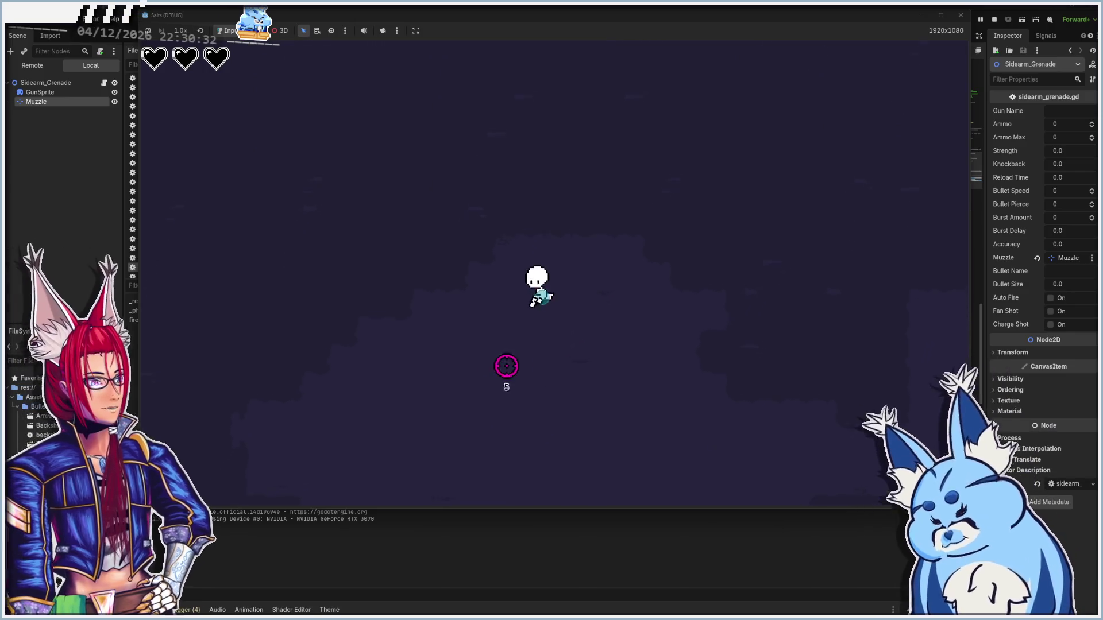
key("d")
key("a")
key("w")
key("w")
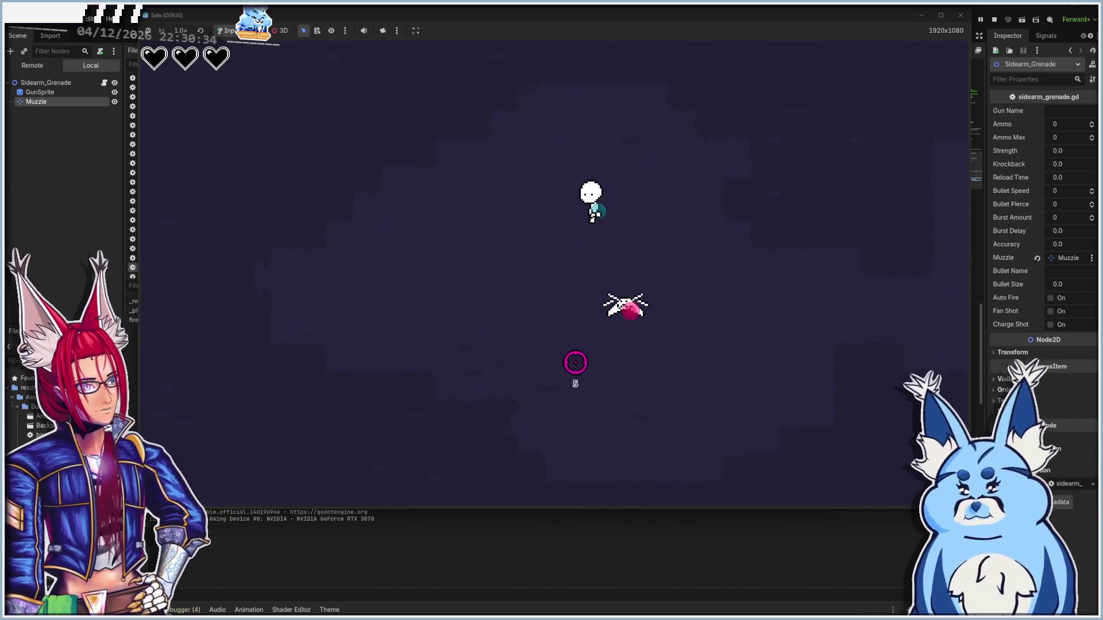
left_click(960, 15)
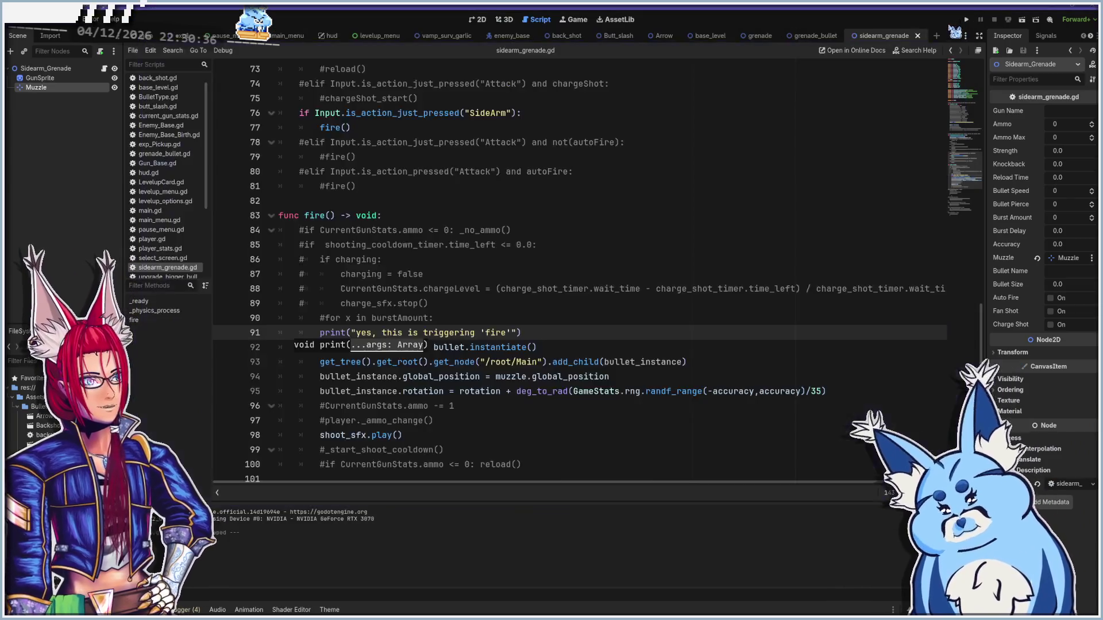
scroll(519, 352, "up", 3)
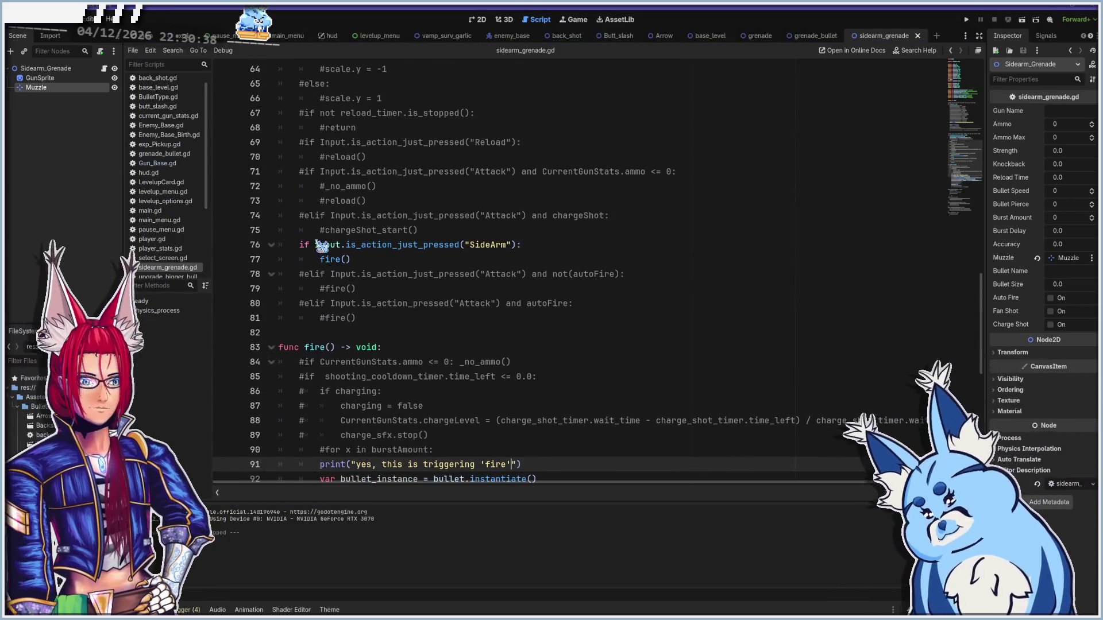
left_click(548, 247)
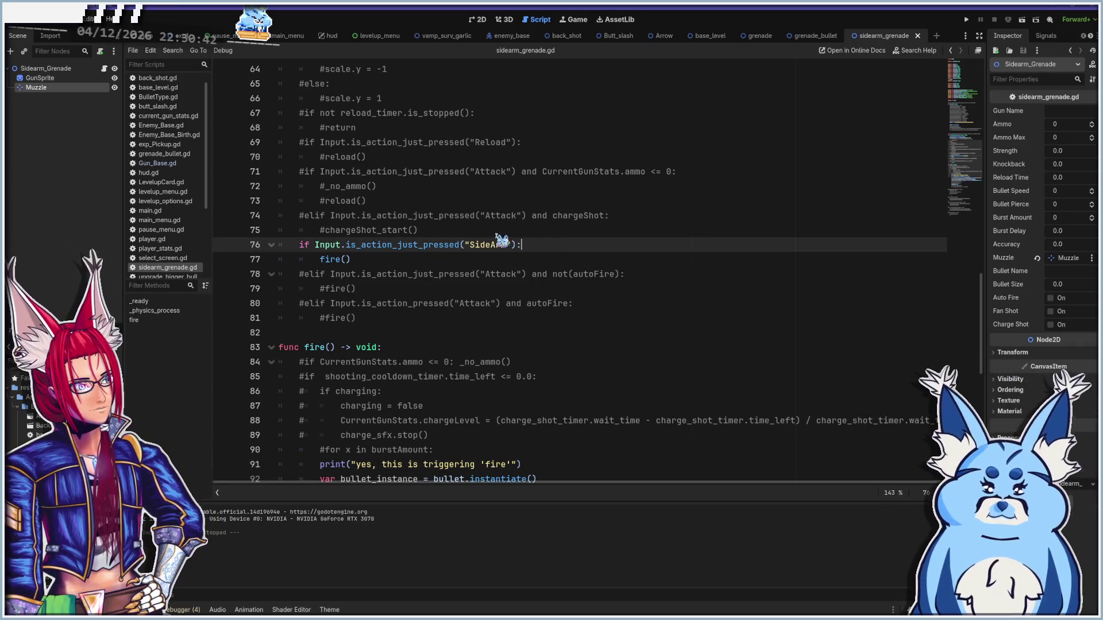
left_click(73, 36)
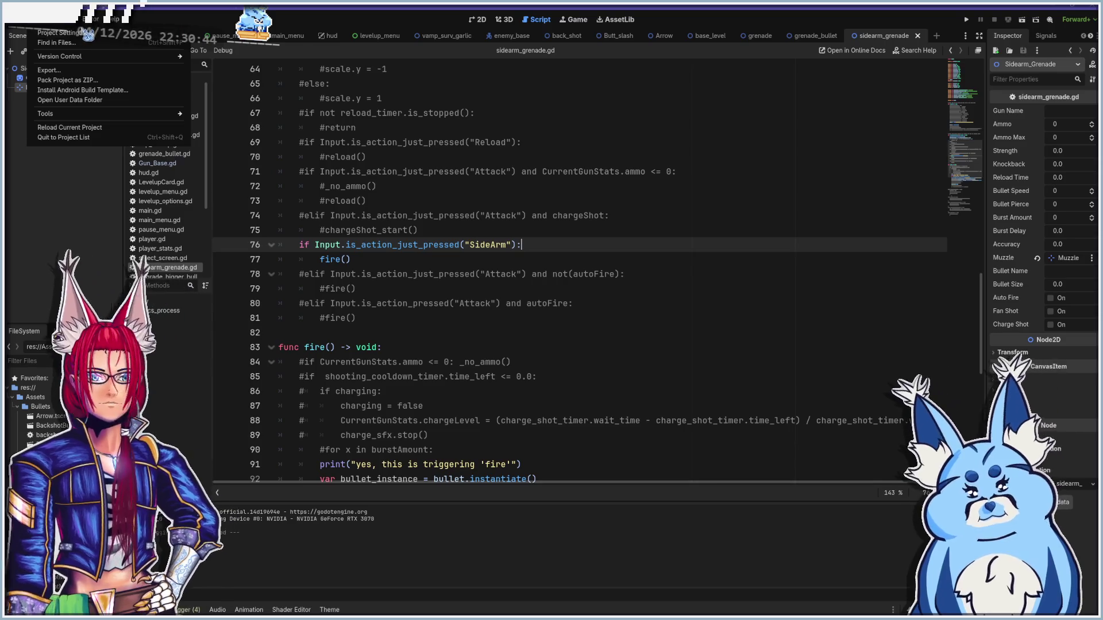
left_click(87, 39)
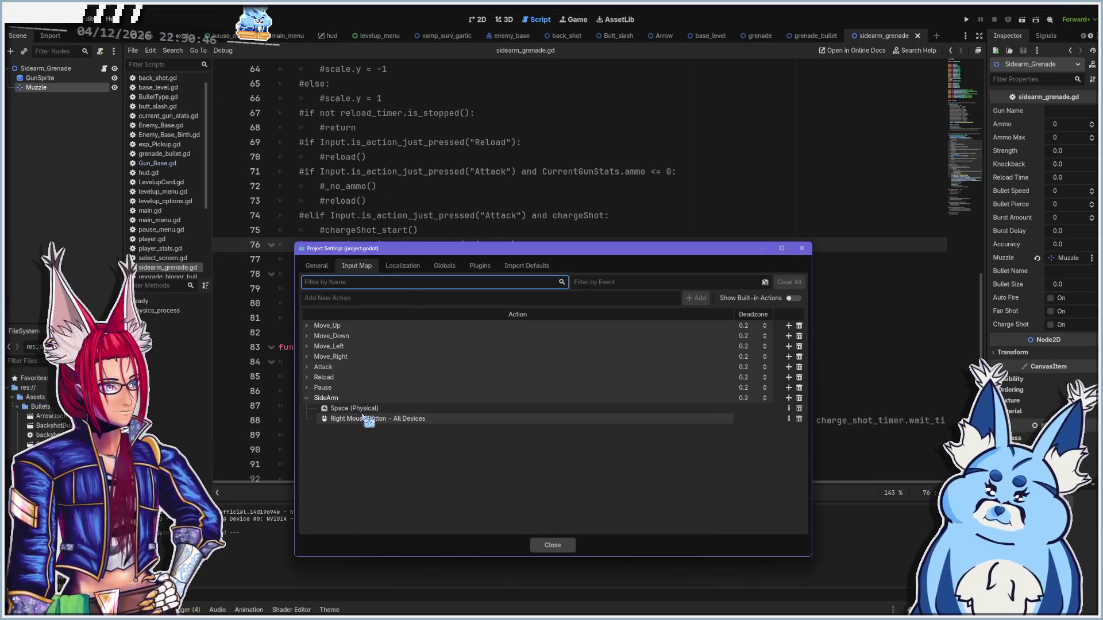
left_click(363, 419)
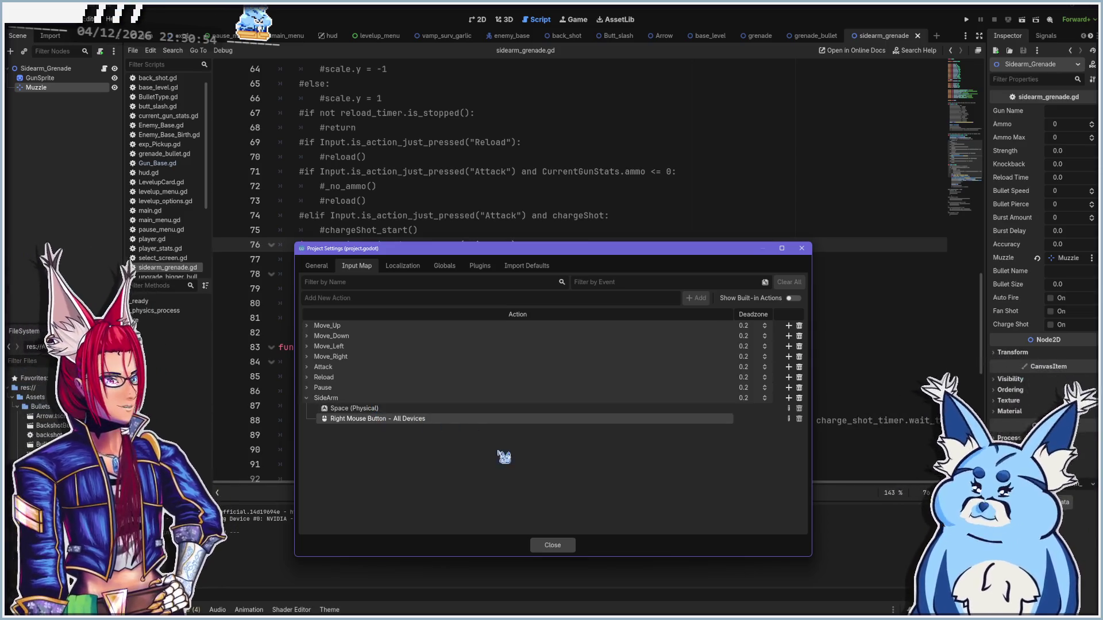
left_click(553, 545)
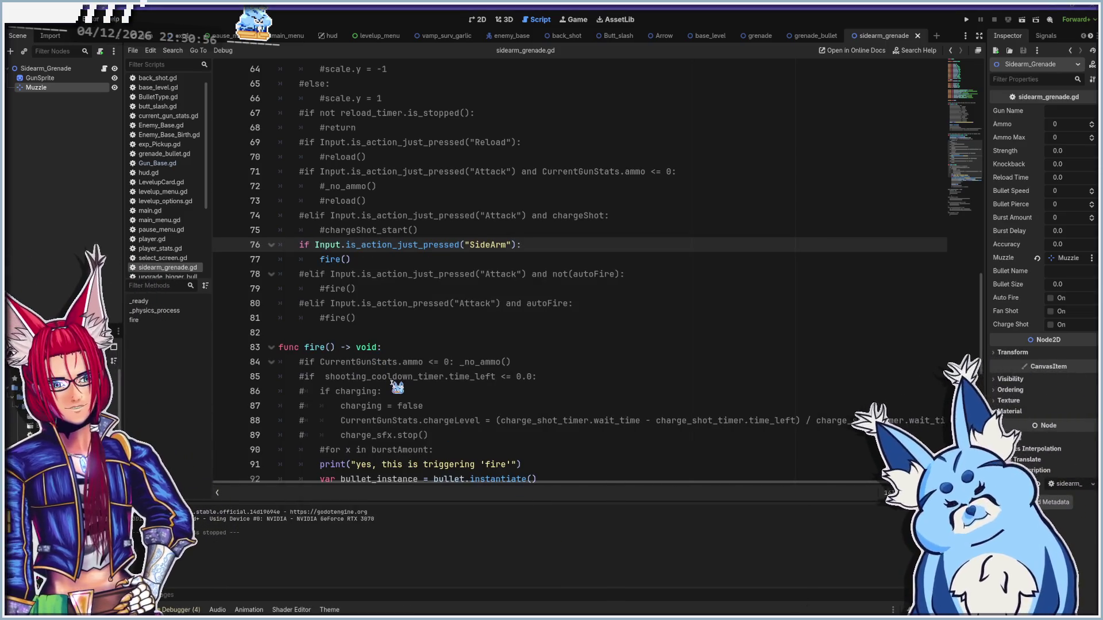
- Scroll through player.gd to review its variables and setup function
scroll(398, 388, "up", 5)
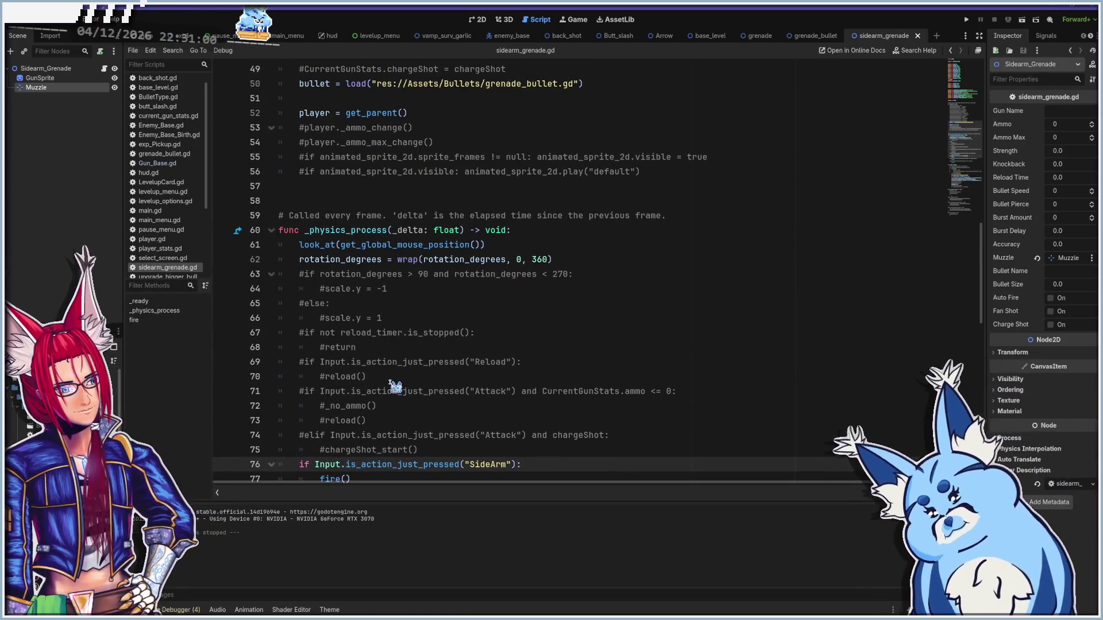
scroll(390, 383, "down", 1)
scroll(395, 386, "up", 1)
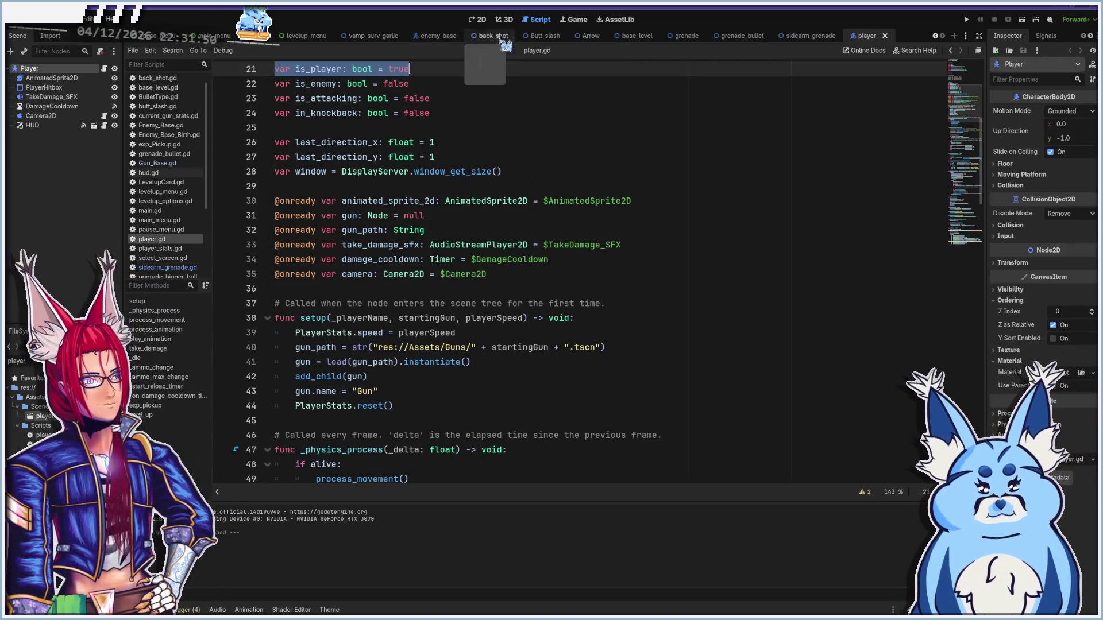
- Switch to the Player scene's 2D view and back out of the Add Node chooser
left_click(478, 19)
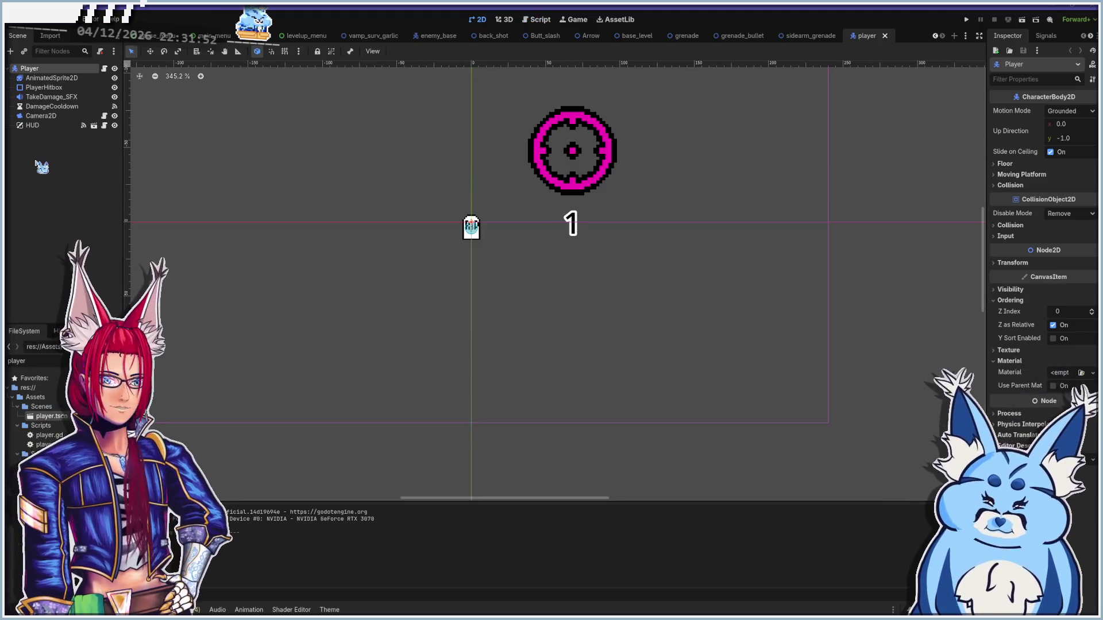
key("ctrl+a")
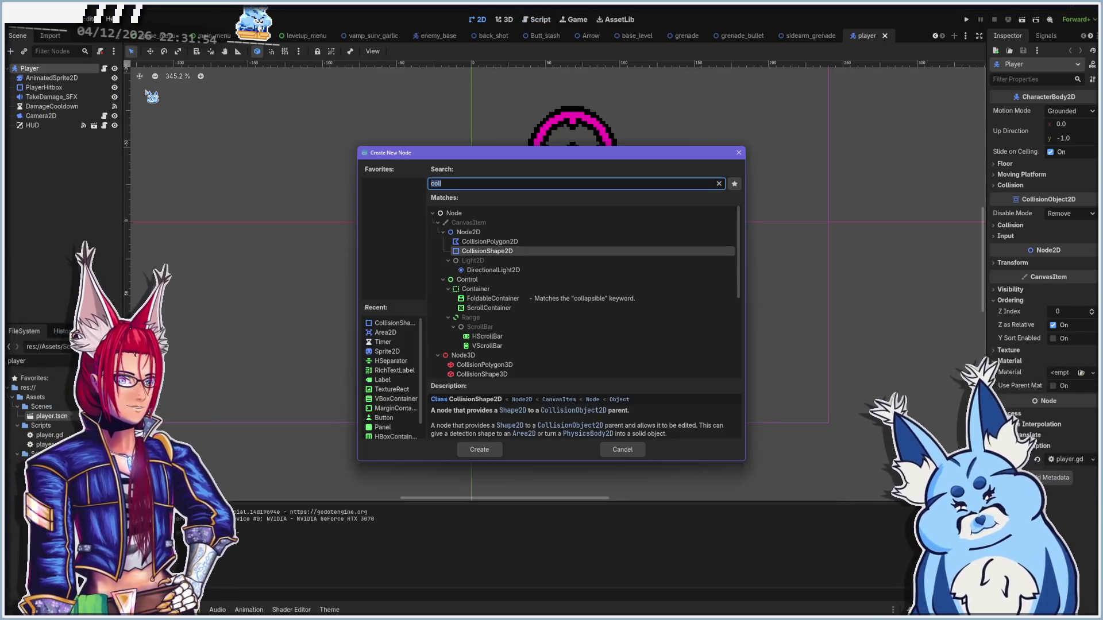
key("BackSpace")
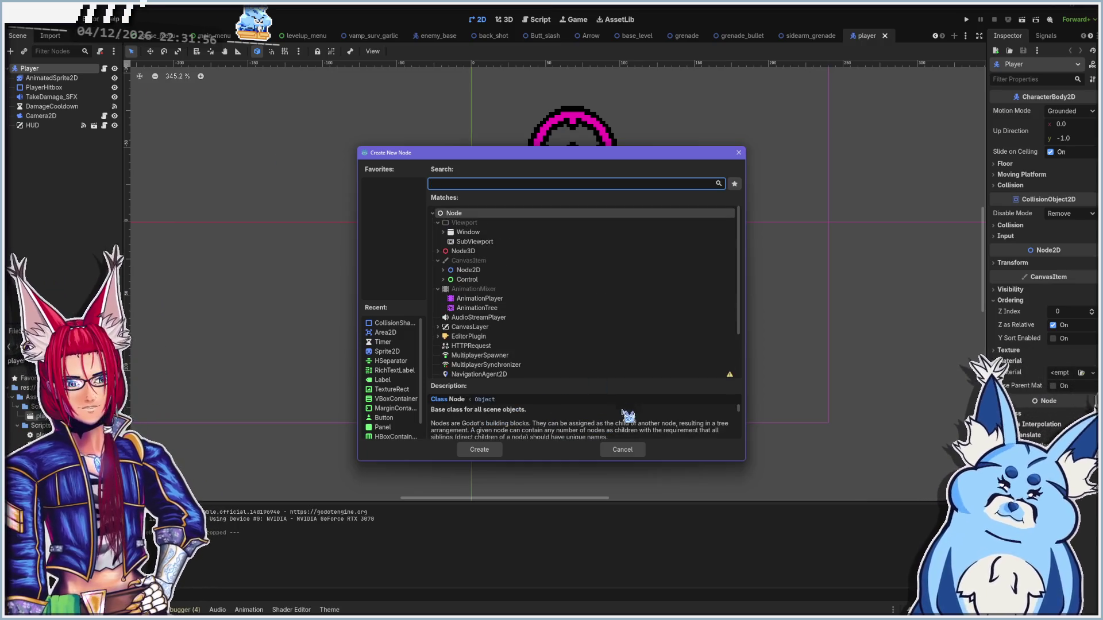
left_click(624, 449)
- Instance sidearm_grenade.tscn under the Player node via Instantiate Child Scene, searching 'side'
right_click(37, 188)
left_click(103, 223)
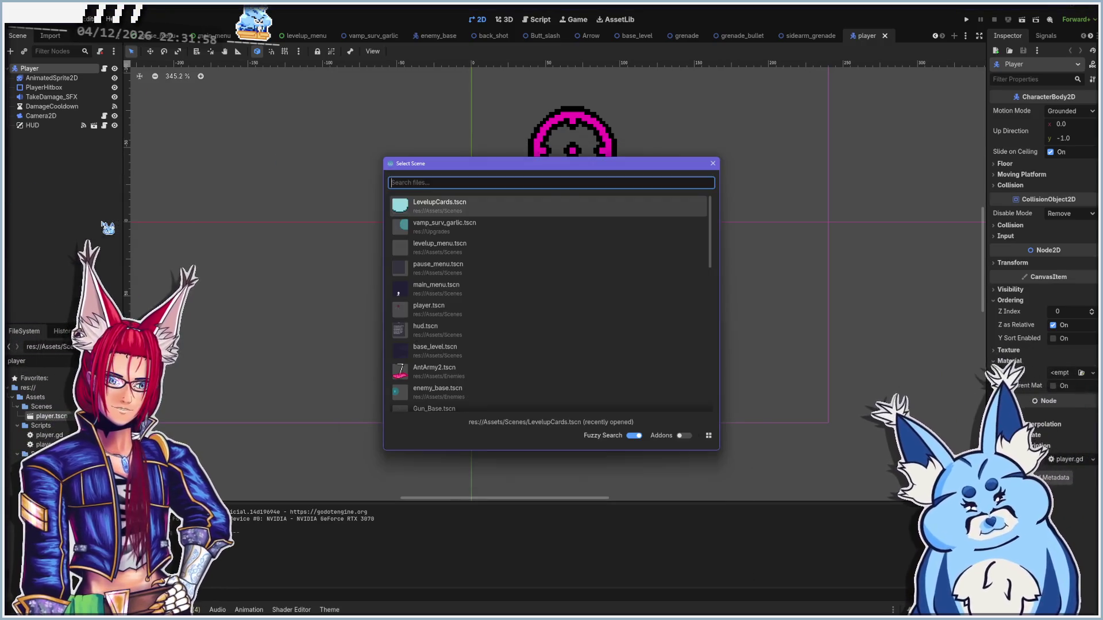
type("side")
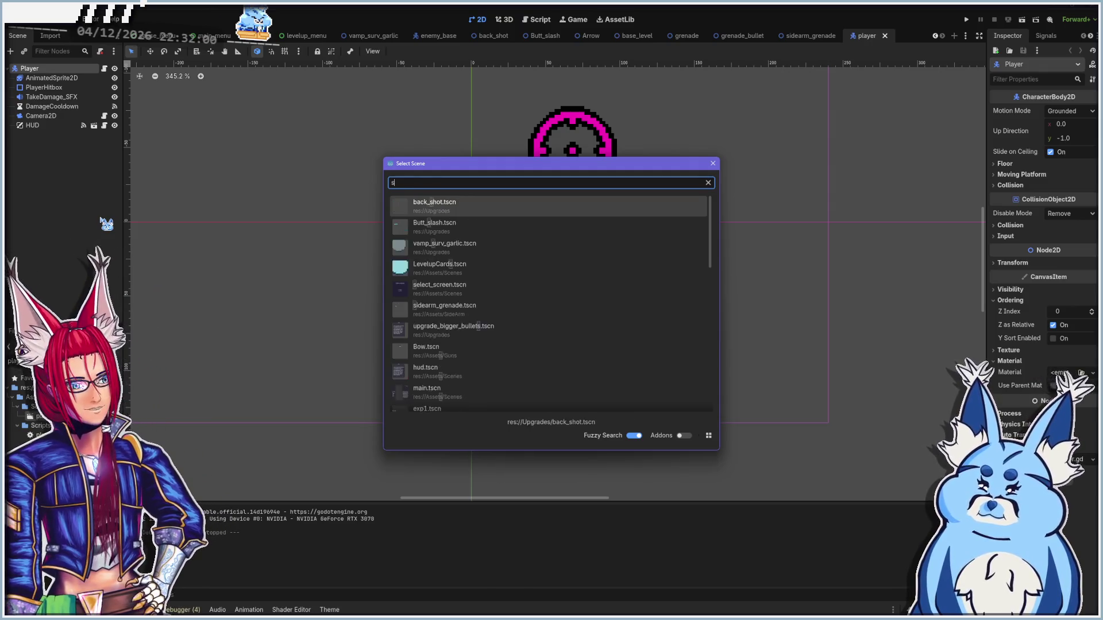
double_click(468, 207)
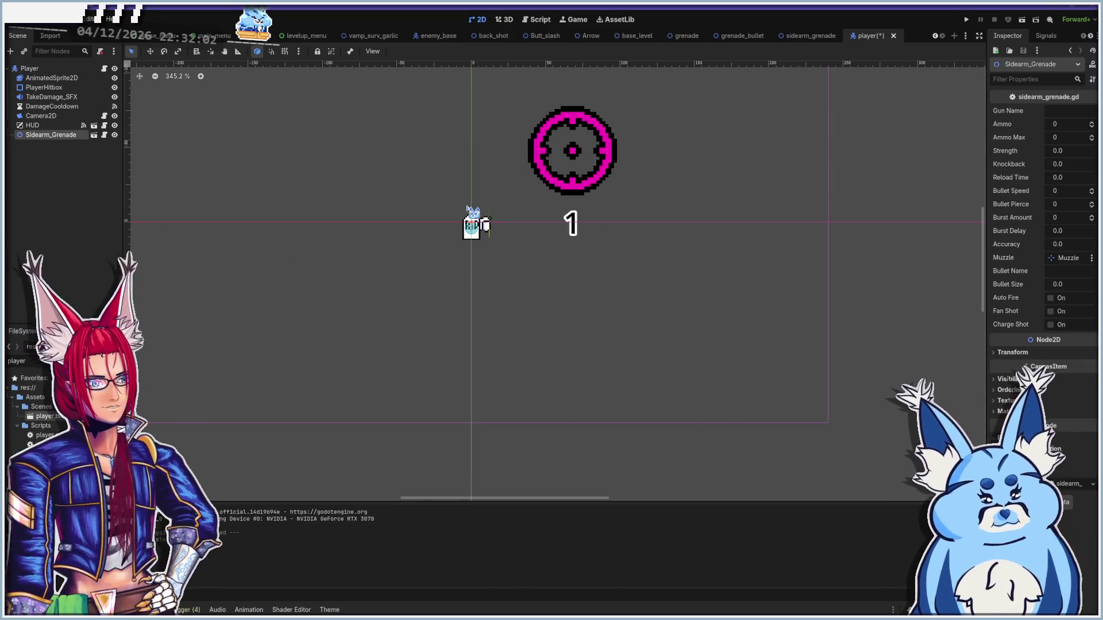
scroll(474, 225, "up", 5)
- Run the game, start with a weapon and fire the sidearm until the debugger halts at line 92
key("F5")
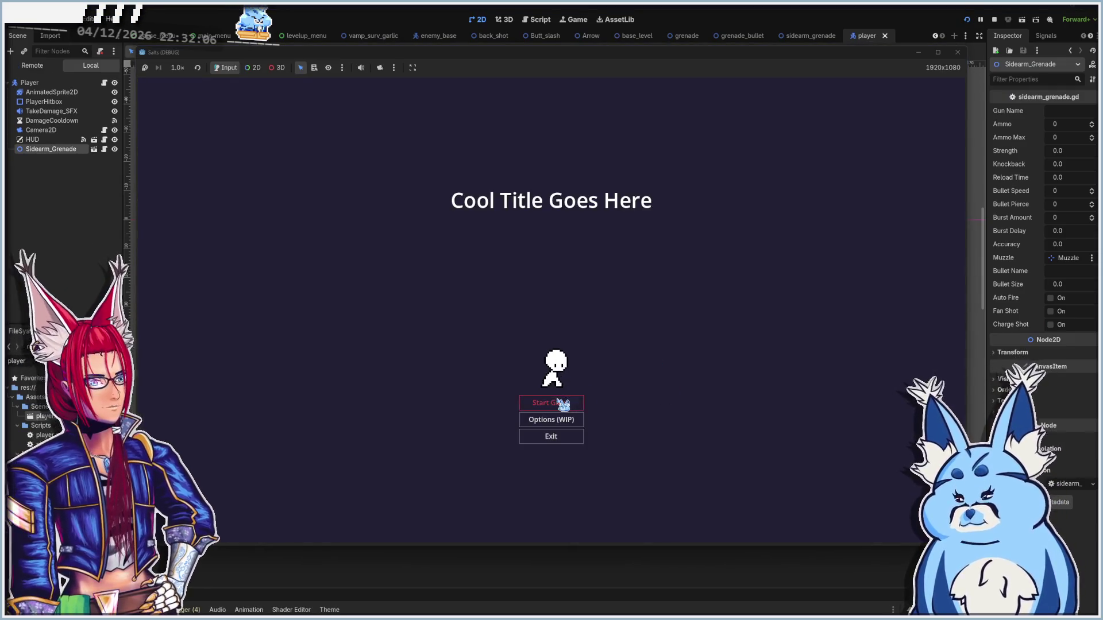
left_click(561, 402)
left_click(562, 418)
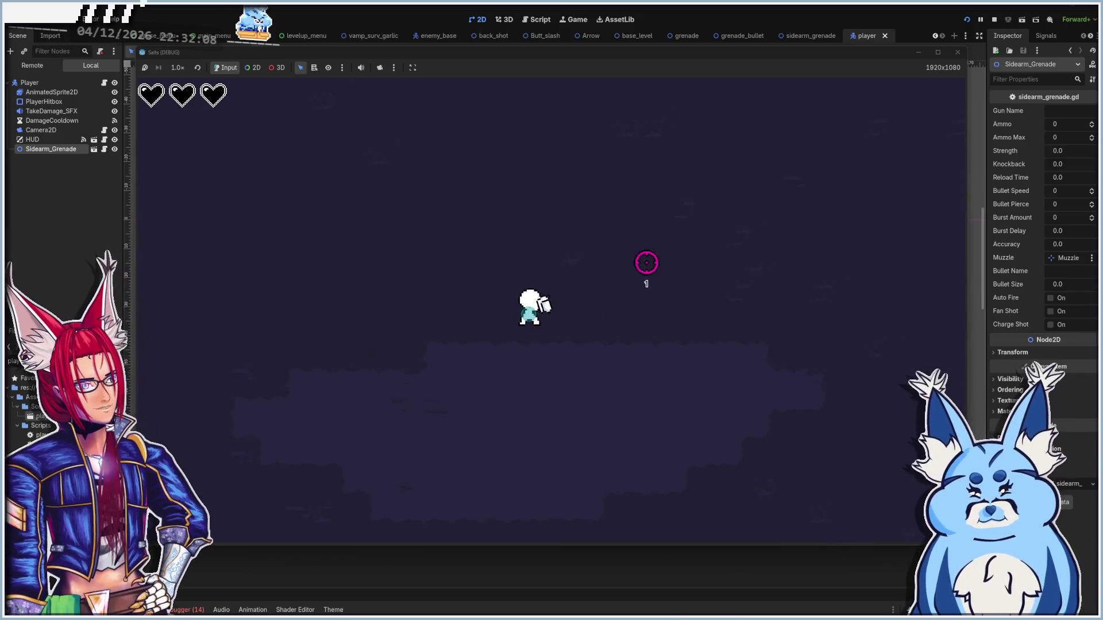
left_click(652, 262)
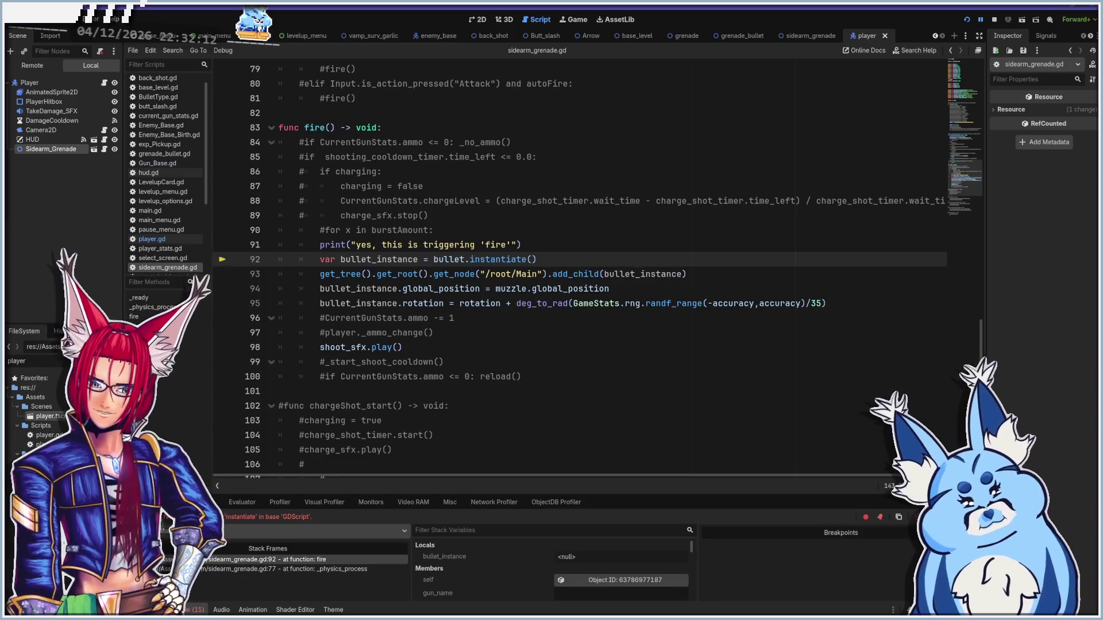
key("F5")
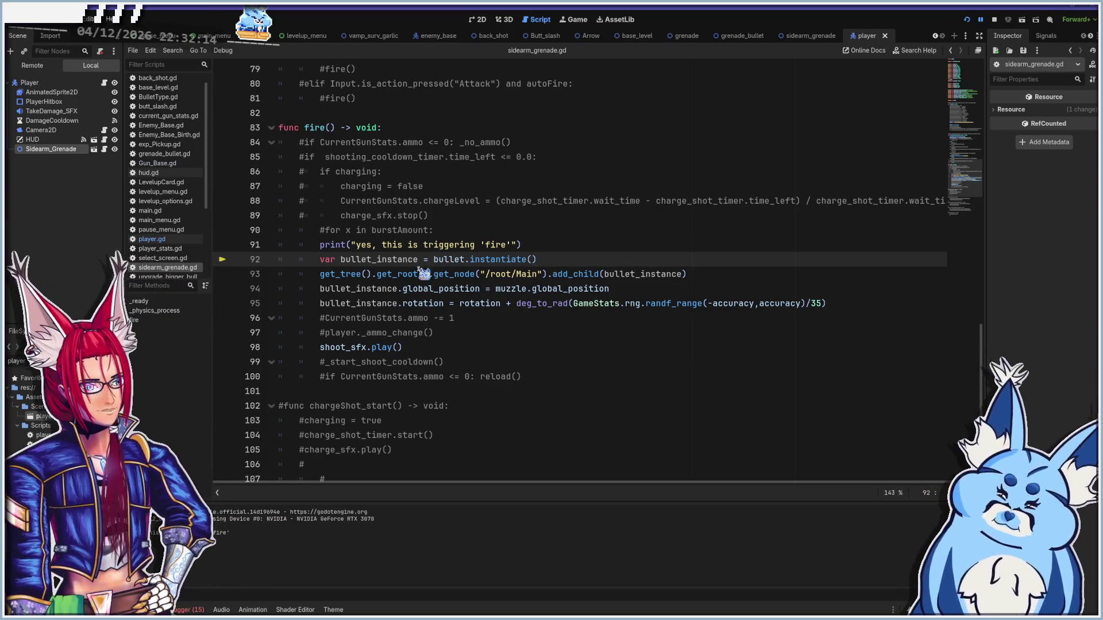
- Delete the debug print statement on line 91 of fire() and its leftover empty line
left_click(542, 245)
key("shift+Home")
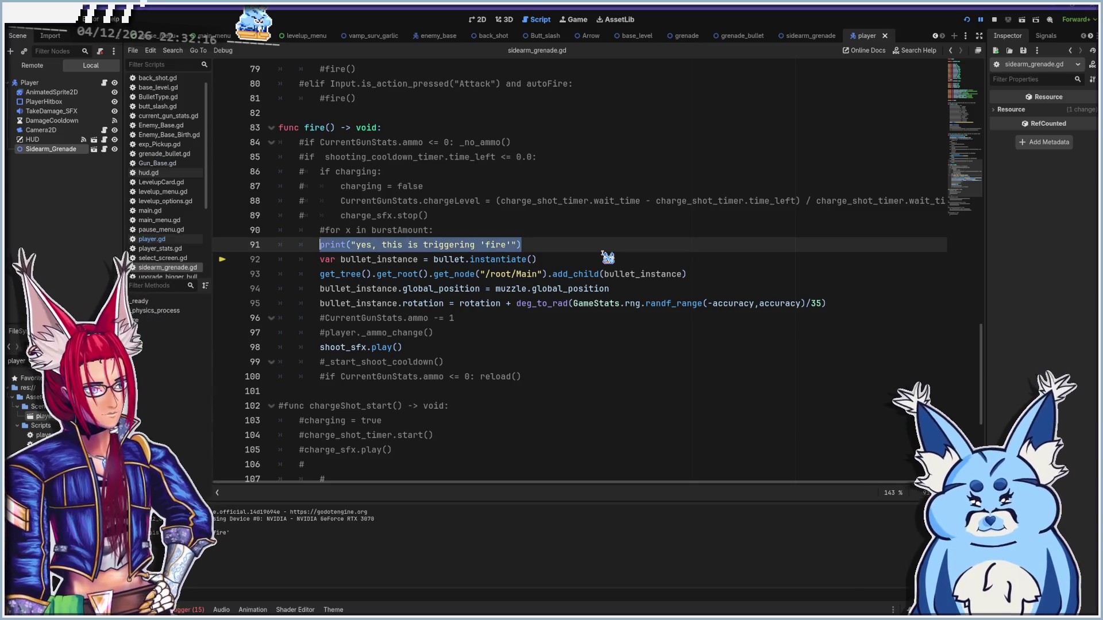
key("BackSpace")
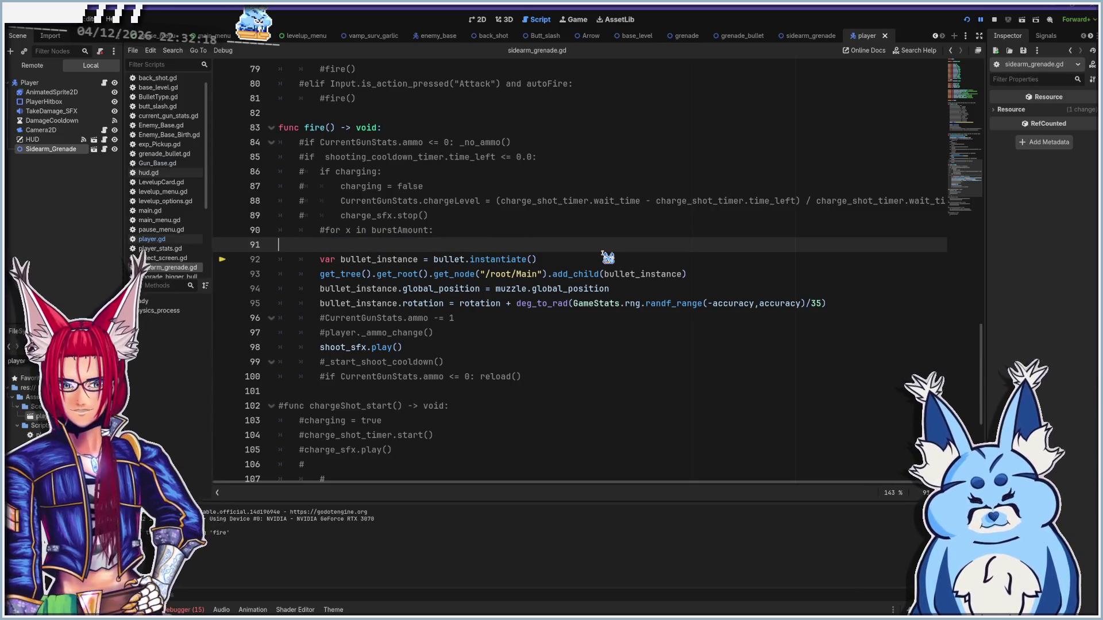
key("BackSpace")
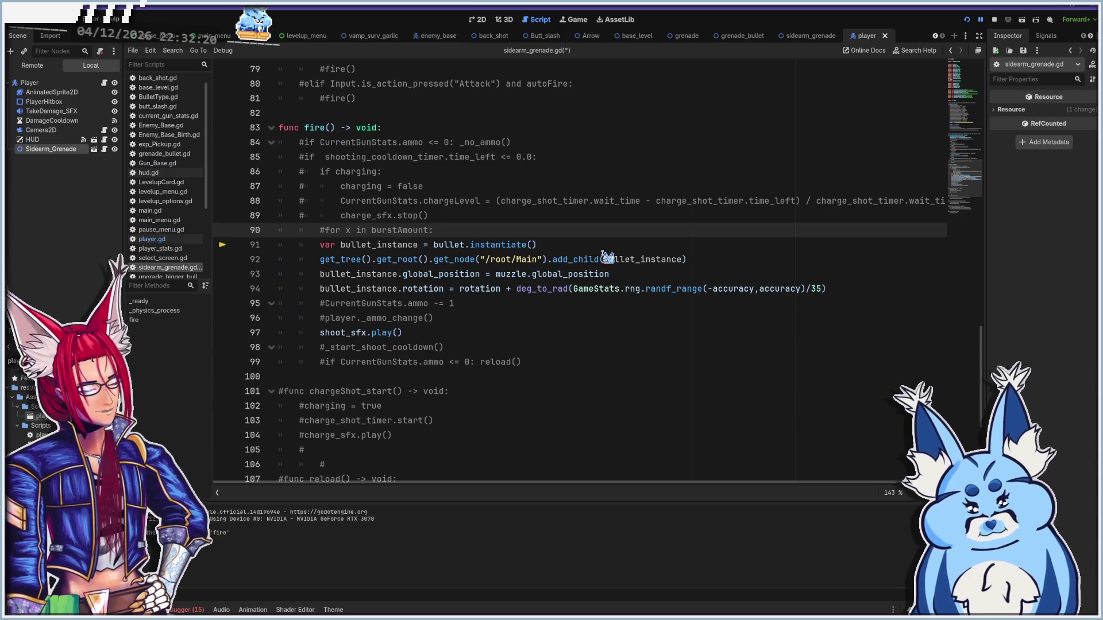
- Review the error list in the debugger panel
left_click(201, 610)
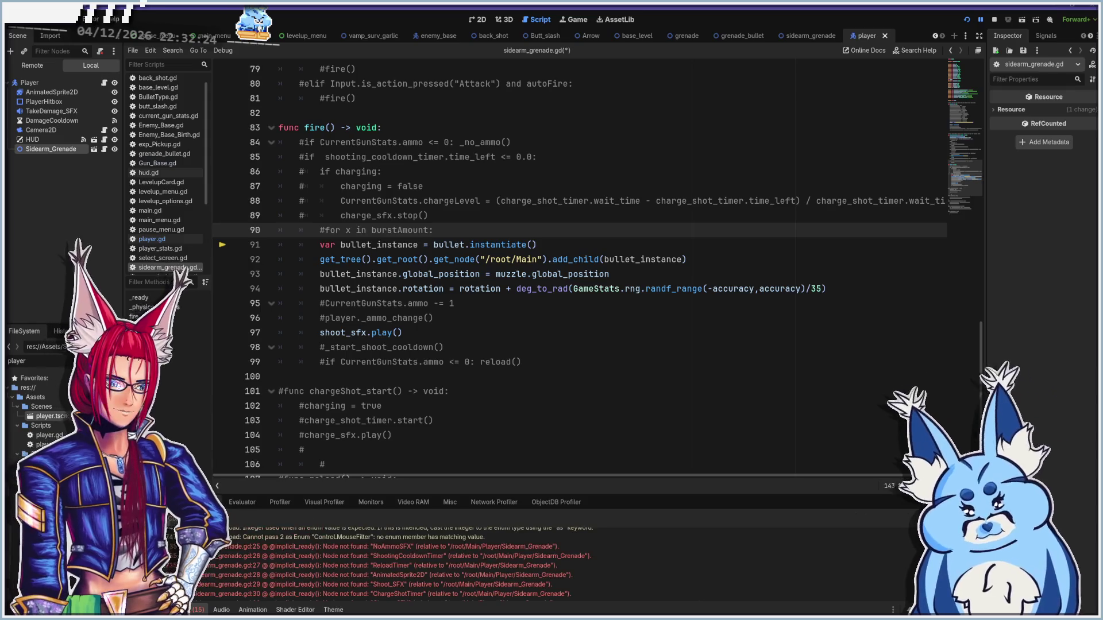
scroll(301, 586, "down", 3)
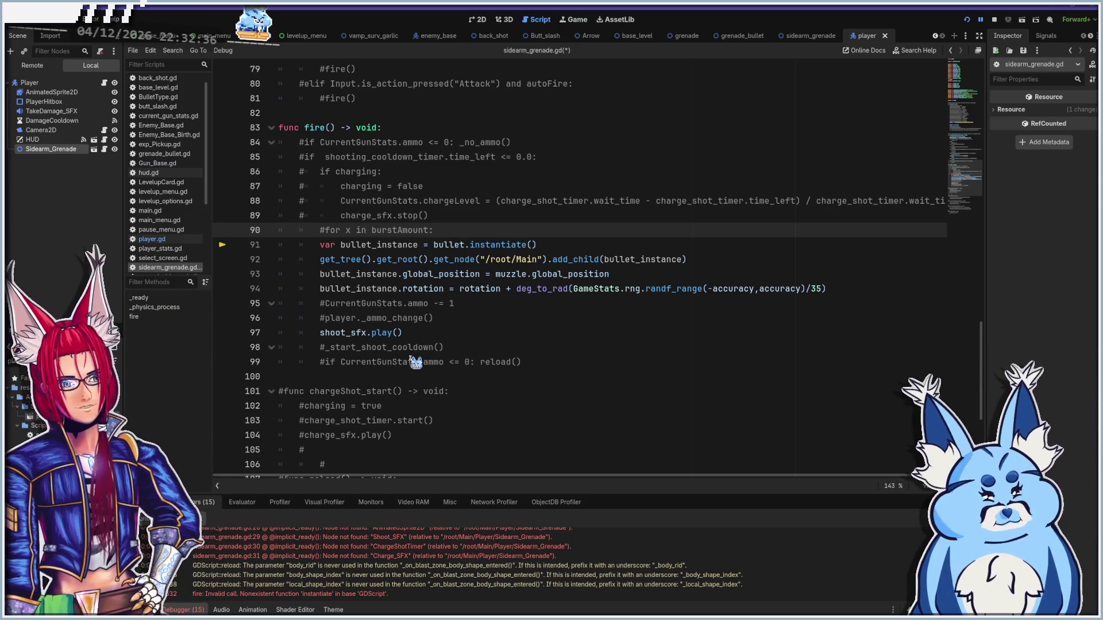
scroll(414, 383, "up", 8)
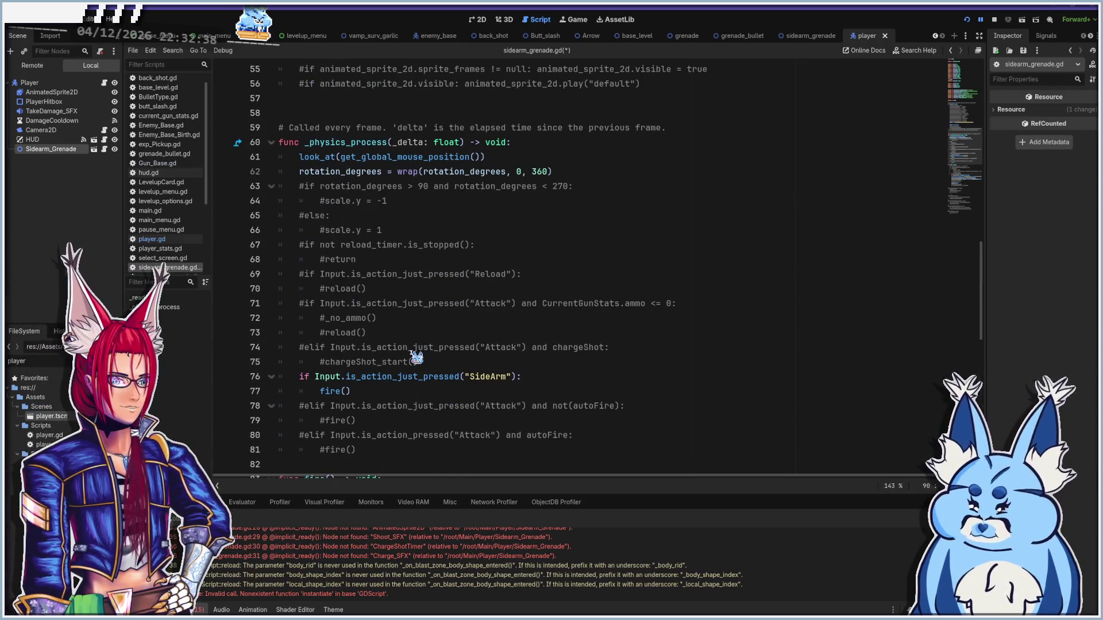
scroll(416, 357, "up", 1)
scroll(416, 358, "up", 8)
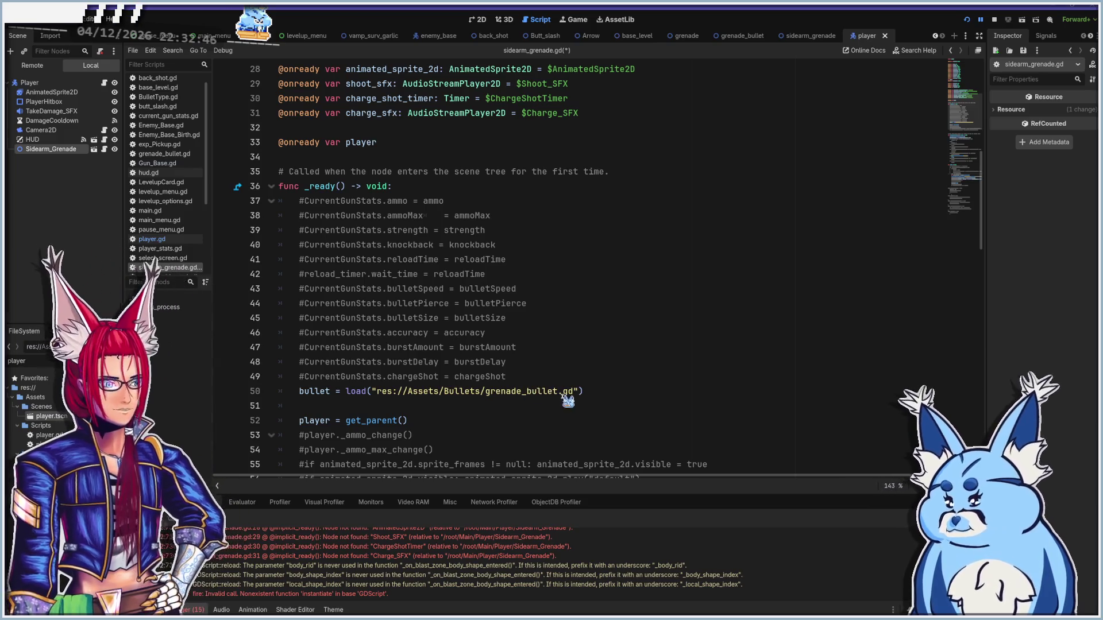
- Replace line 50's grenade_bullet.gd path with res://Assets/Bullets/grenade_bullet.tscn and rerun with F5
left_click(562, 393)
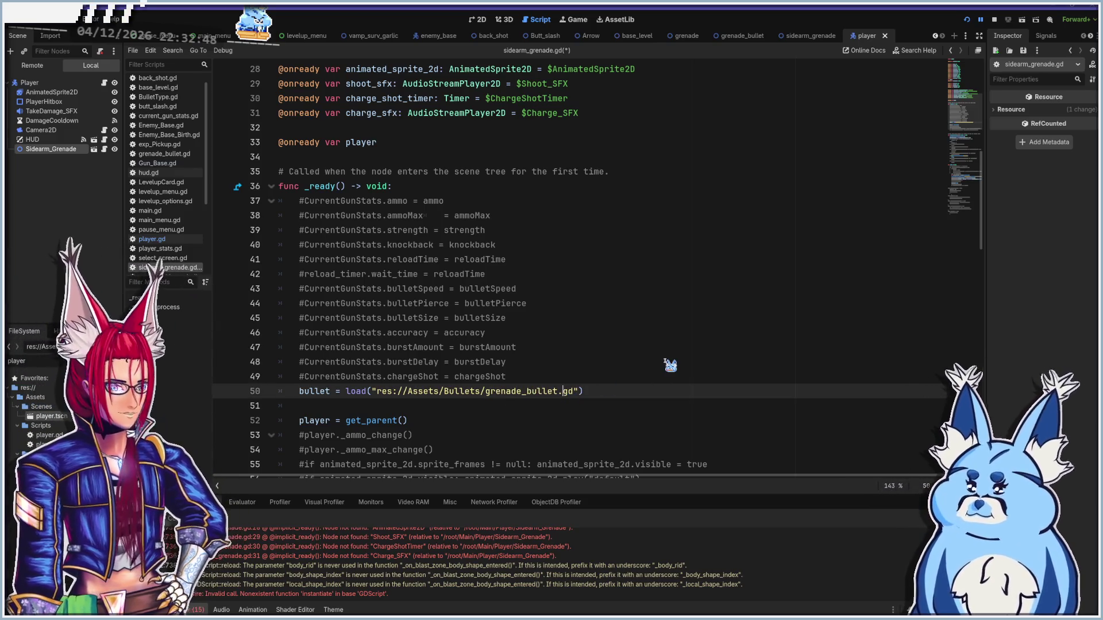
key("shift+Left")
key("shift+Left")
key("shift+Left")
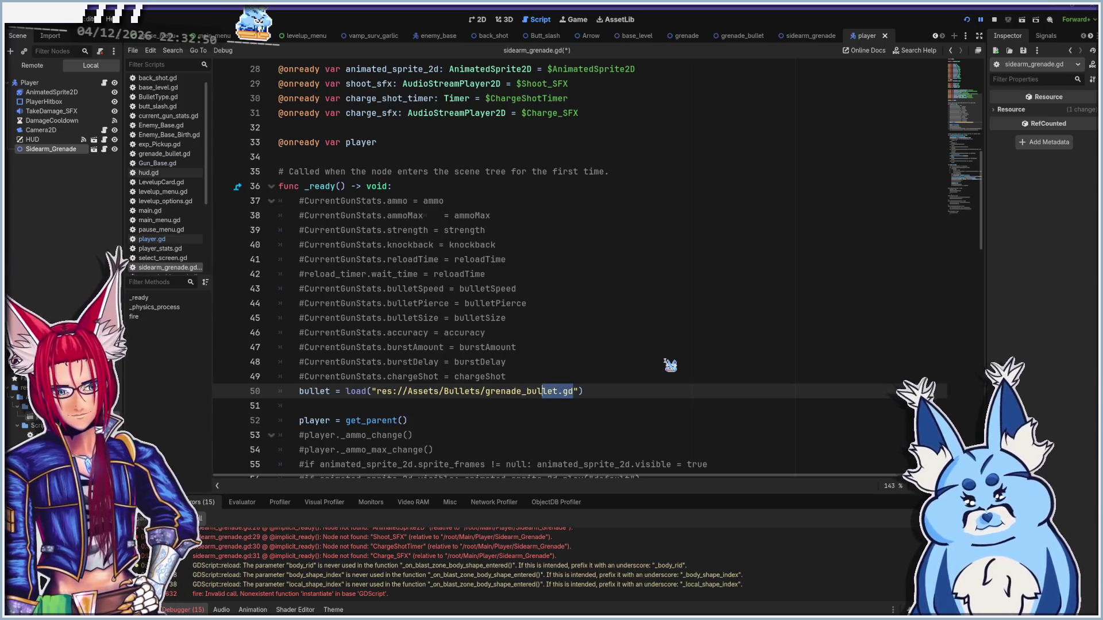
key("shift+Left")
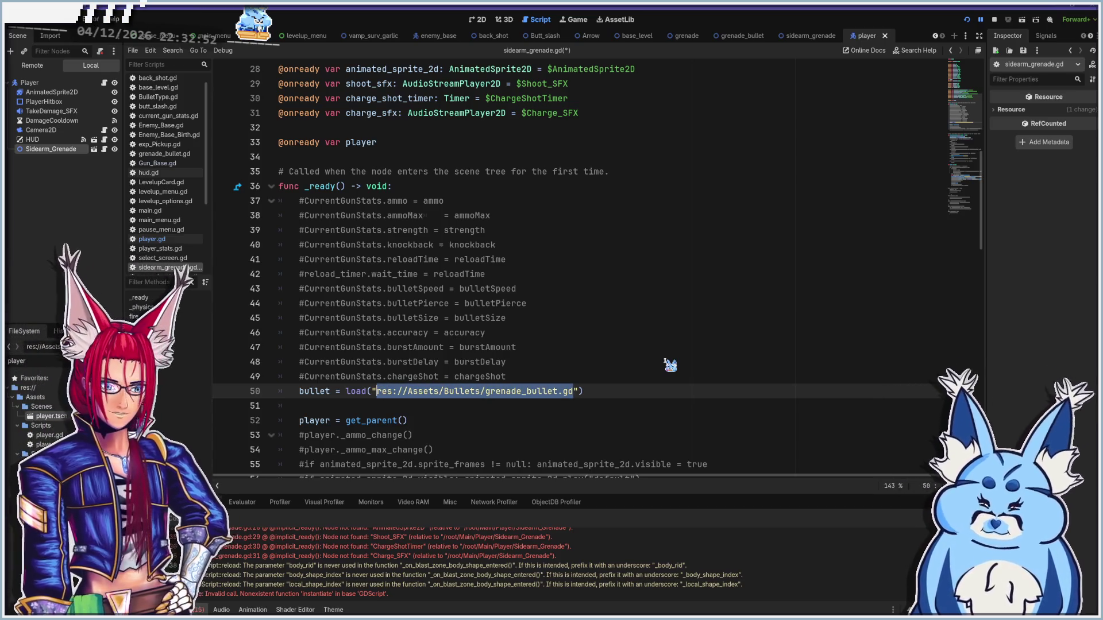
key("BackSpace")
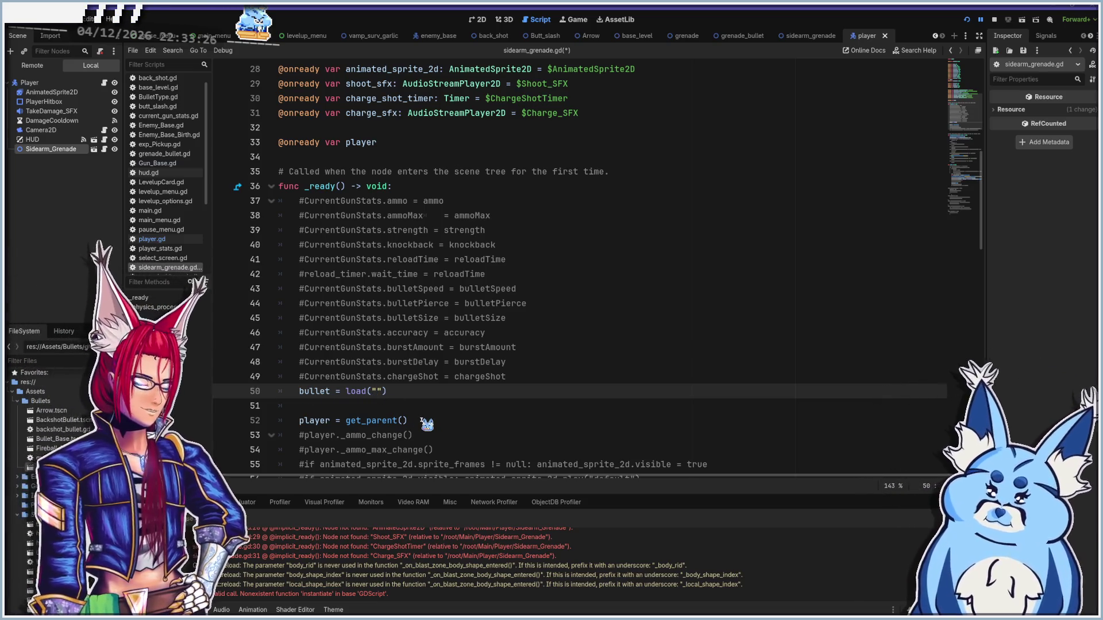
type("res://Assets/Bullets/grenade_bullet.tscn")
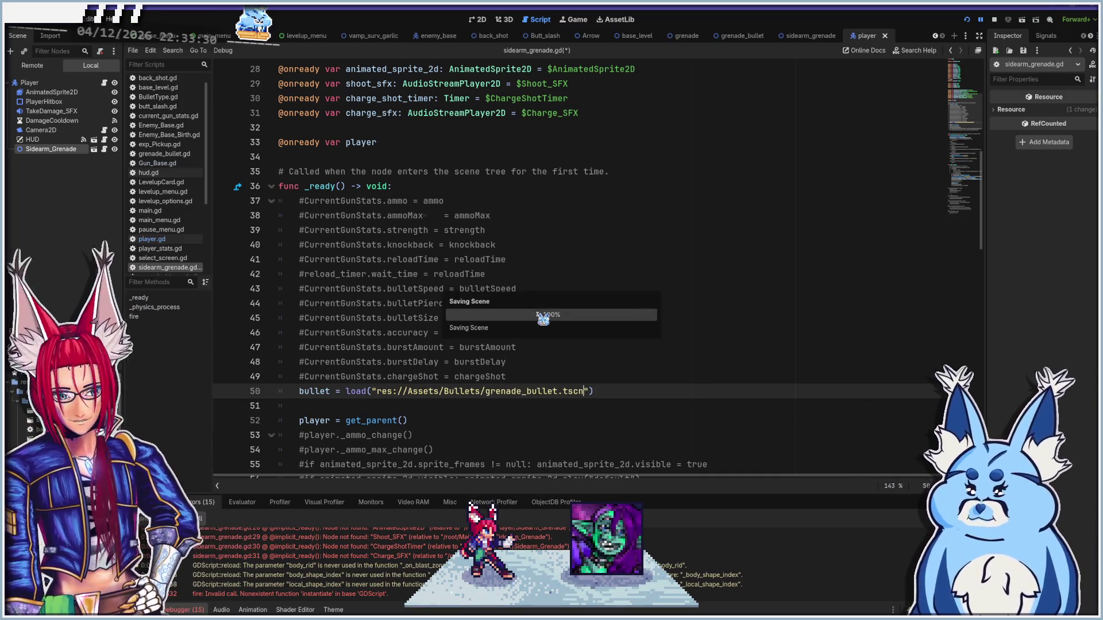
key("F5")
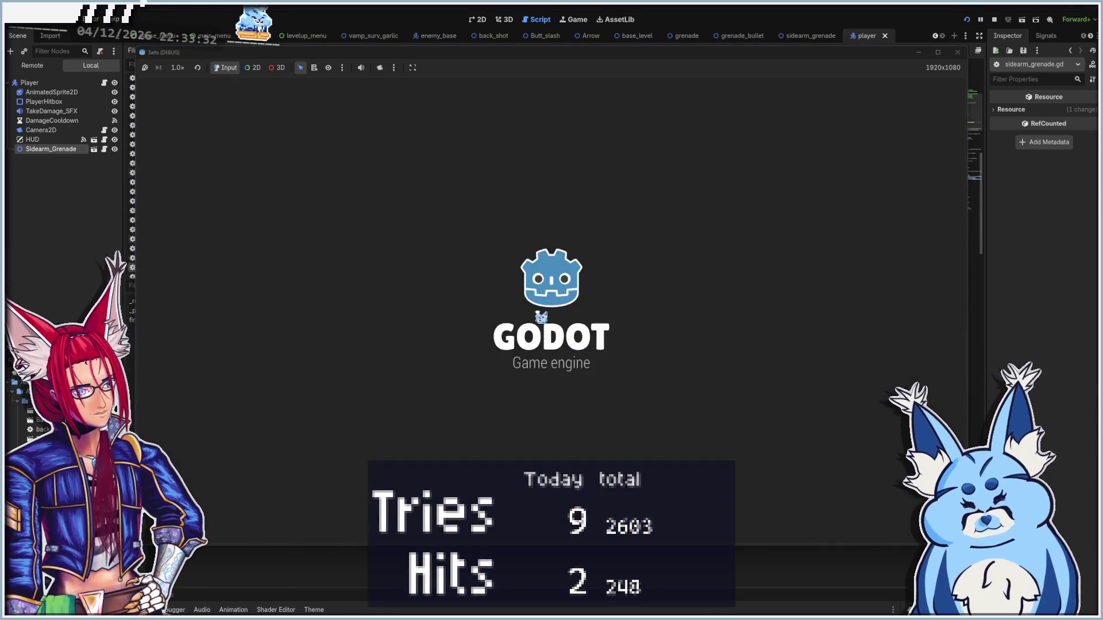
- Start a new game, pick a weapon and fire the grenade sidearm until the debugger breaks at line 97
left_click(553, 405)
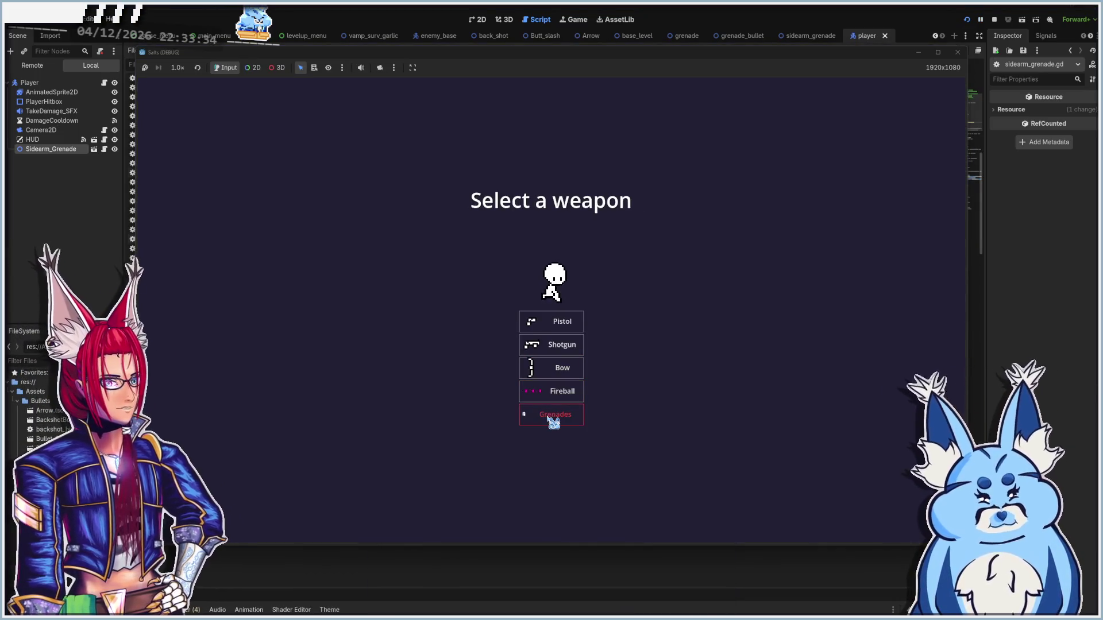
left_click(558, 368)
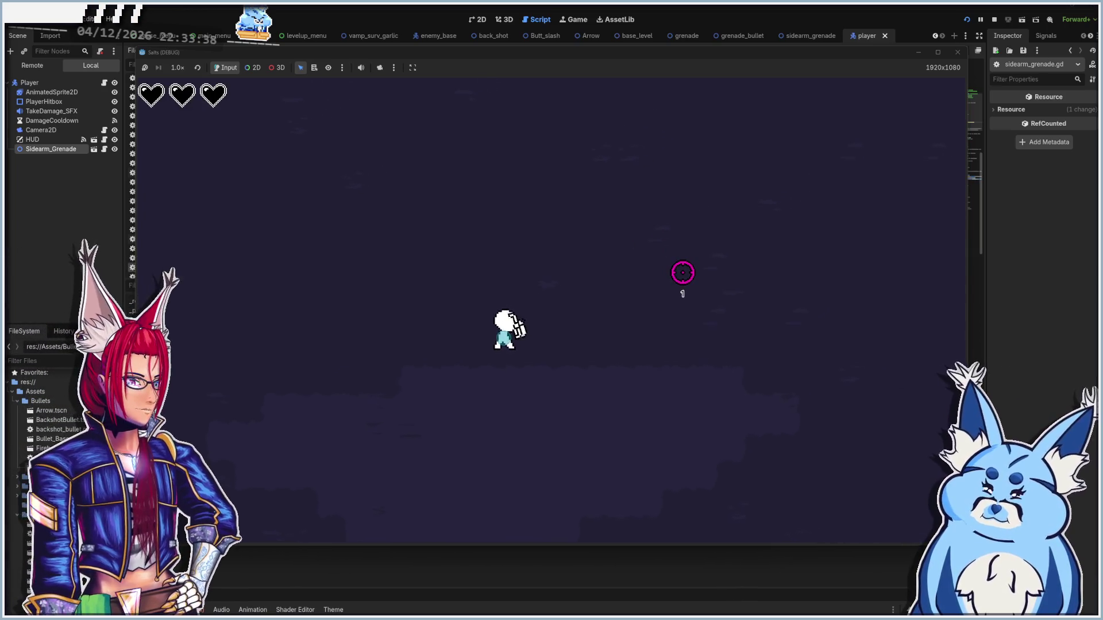
left_click(686, 282)
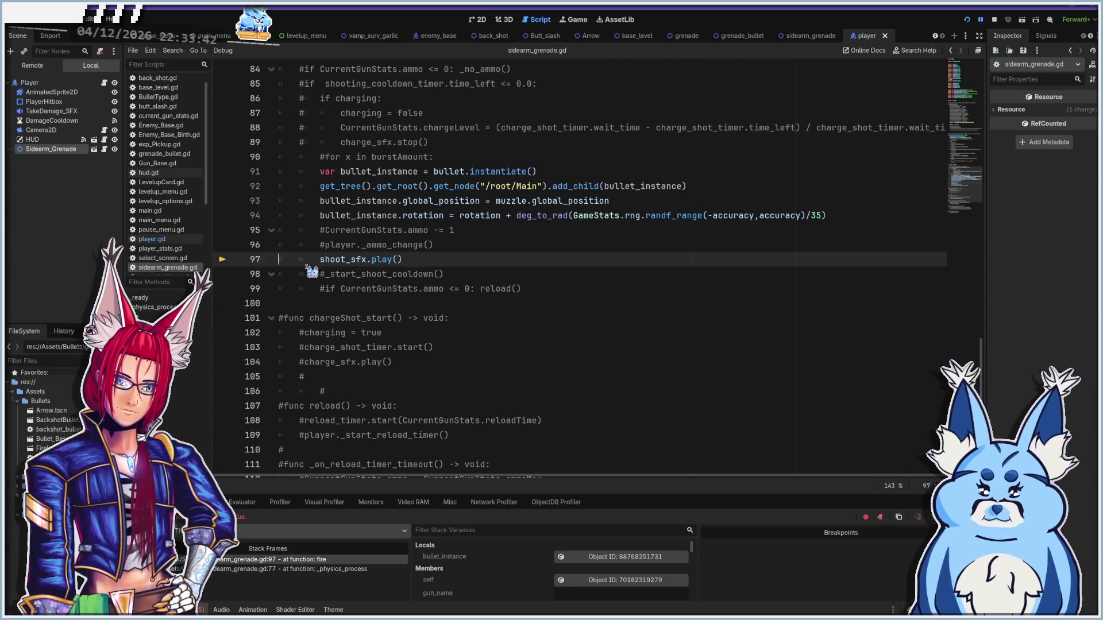
- Prefix shoot_sfx.play() on line 97 with # and relaunch the game with F5
left_click(483, 260)
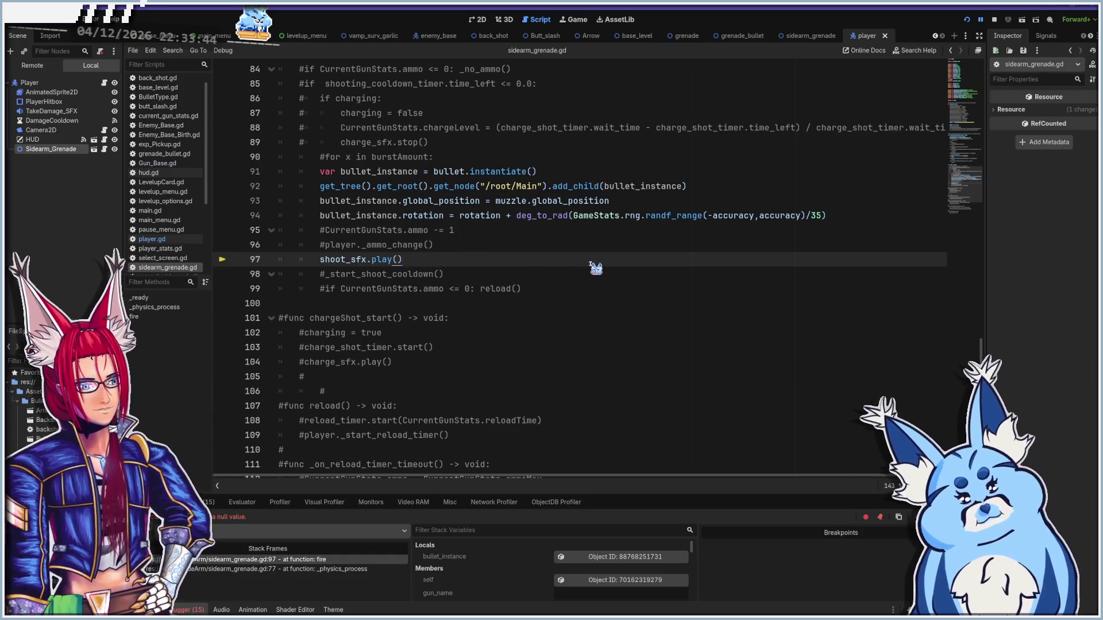
key("shift+Home")
key("BackSpace")
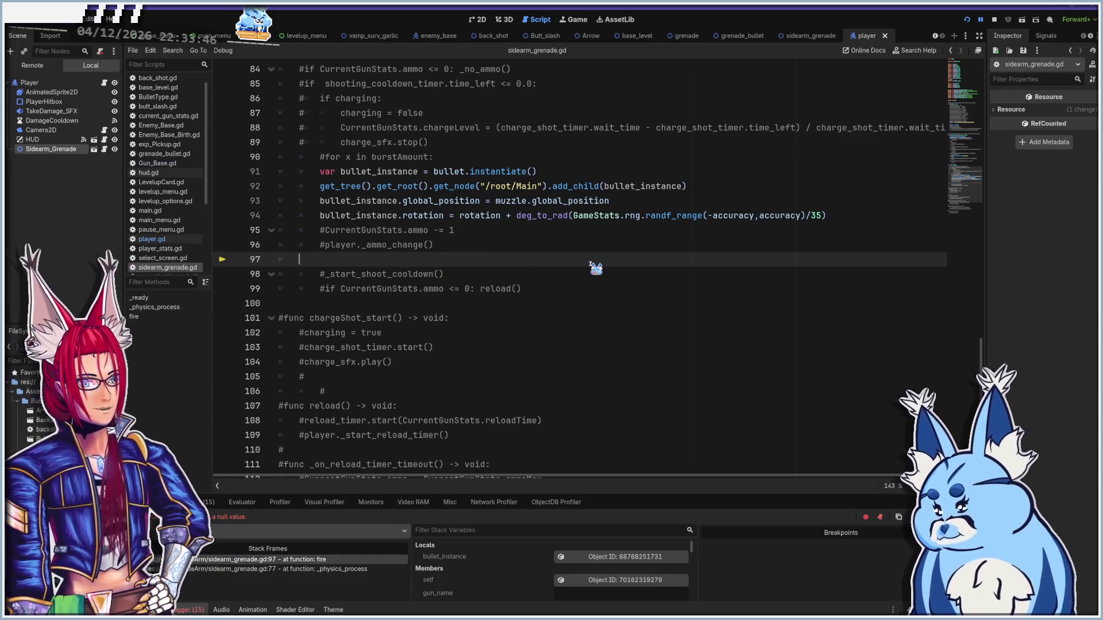
key("BackSpace")
key("BackSpace")
key("ctrl+z")
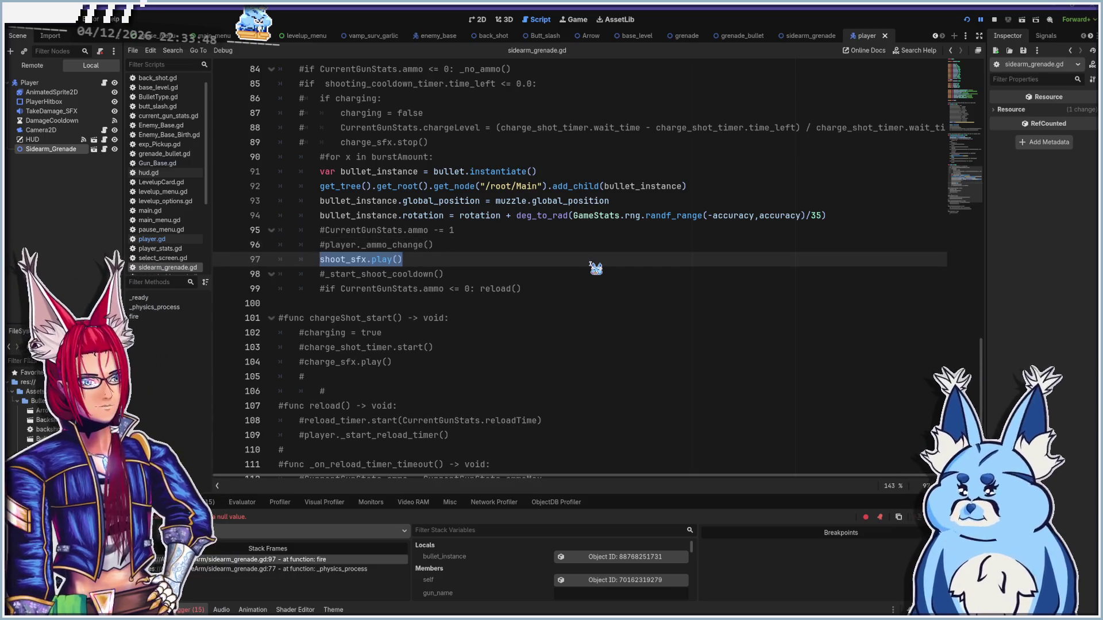
key("Home")
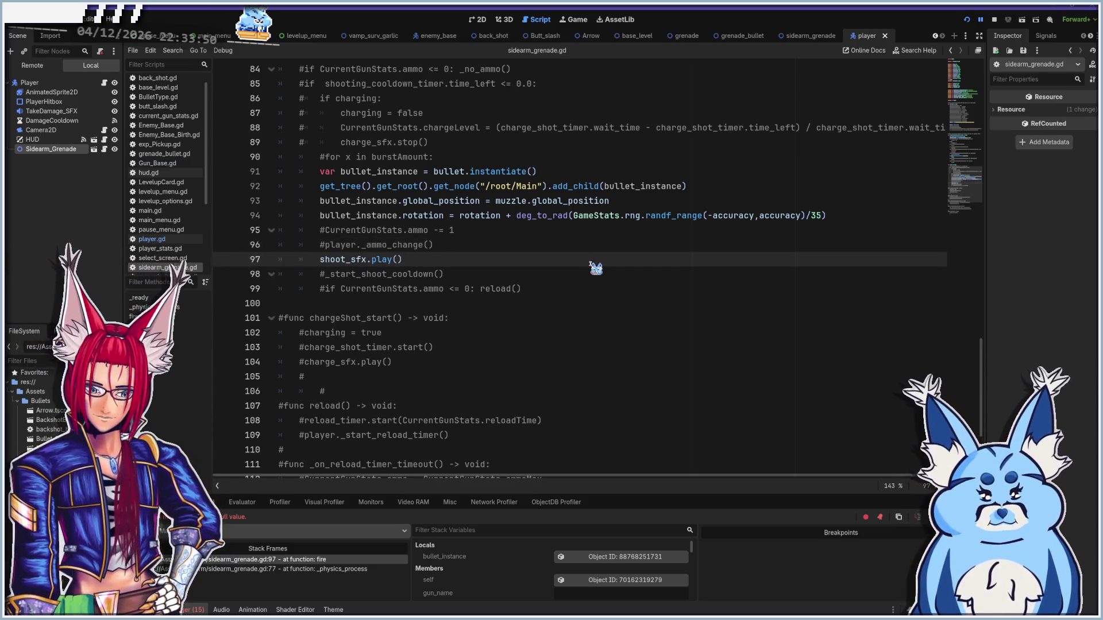
type("#")
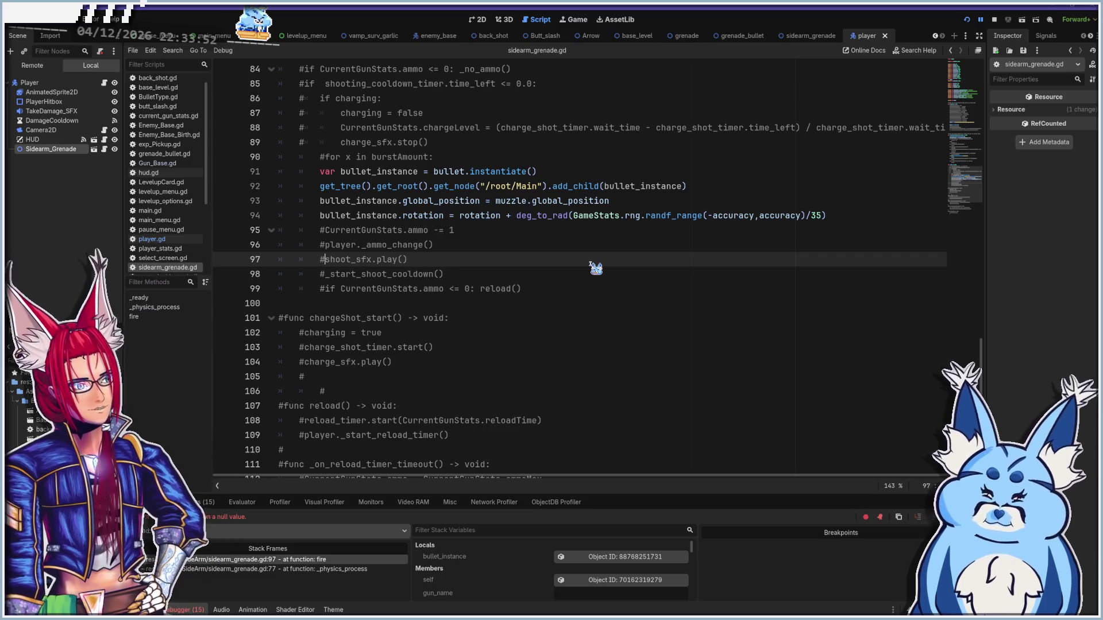
key("F5")
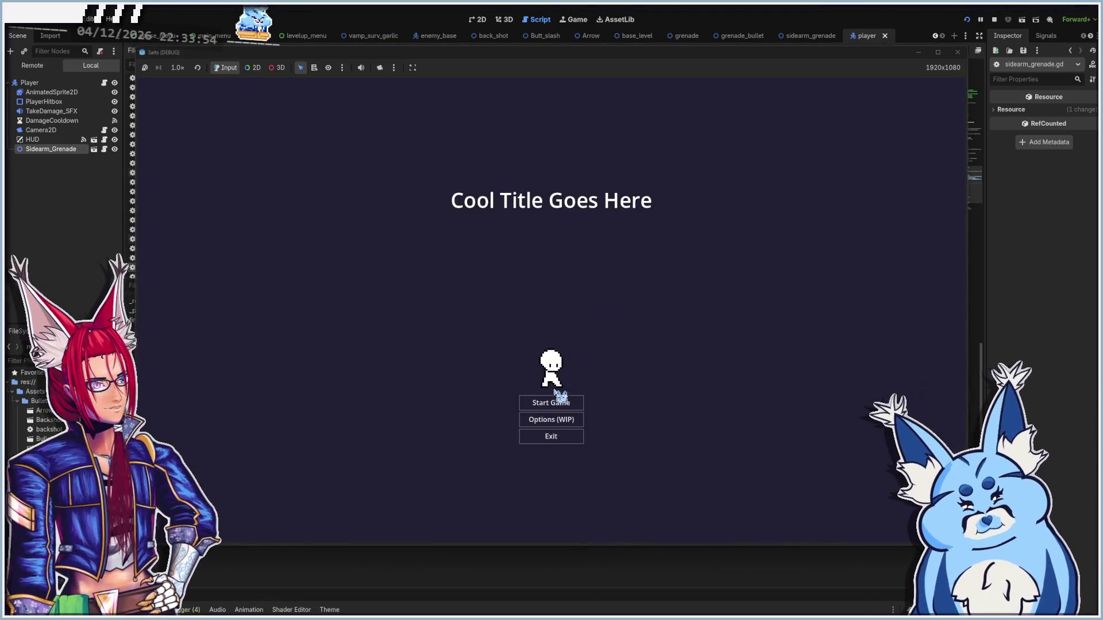
- Start a new game with a weapon and roam the map's top and left edges as grenades fire
left_click(562, 405)
left_click(563, 366)
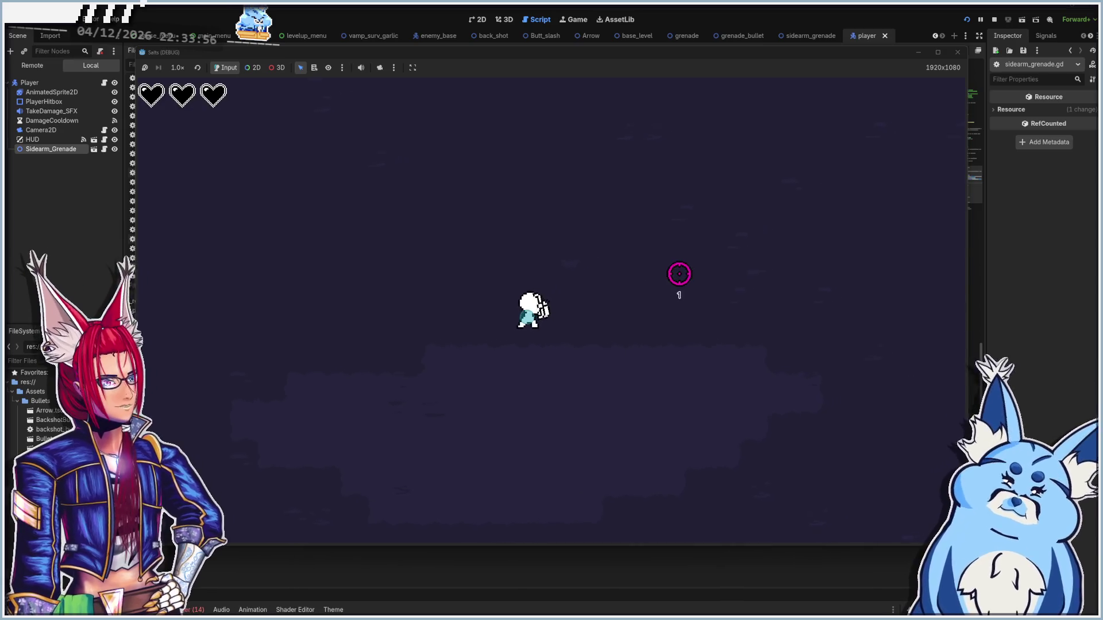
key("a")
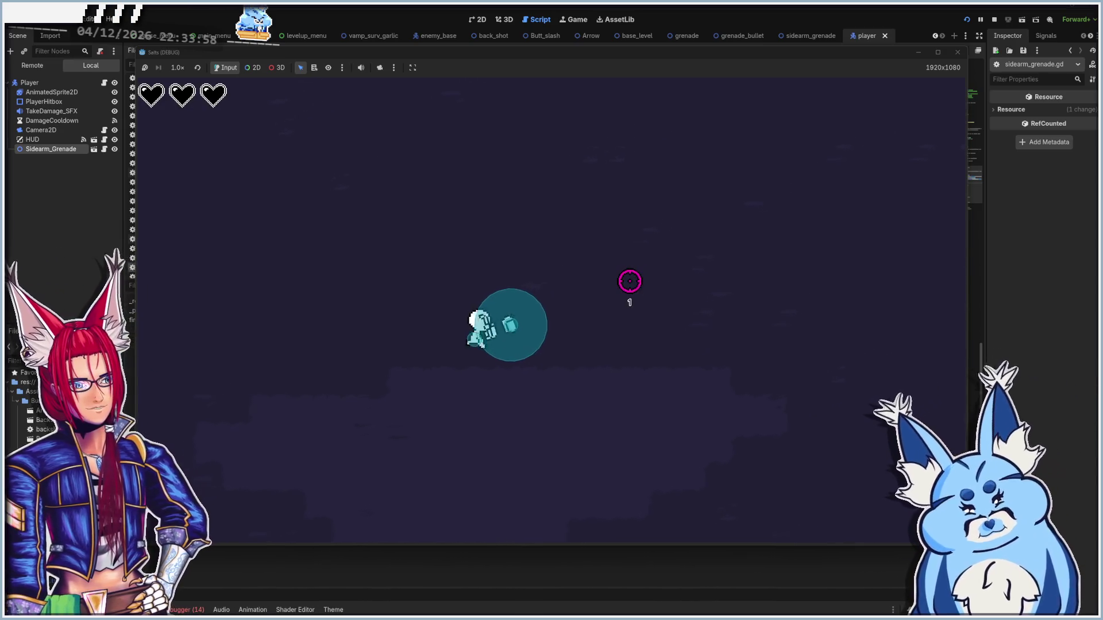
key("d")
key("w")
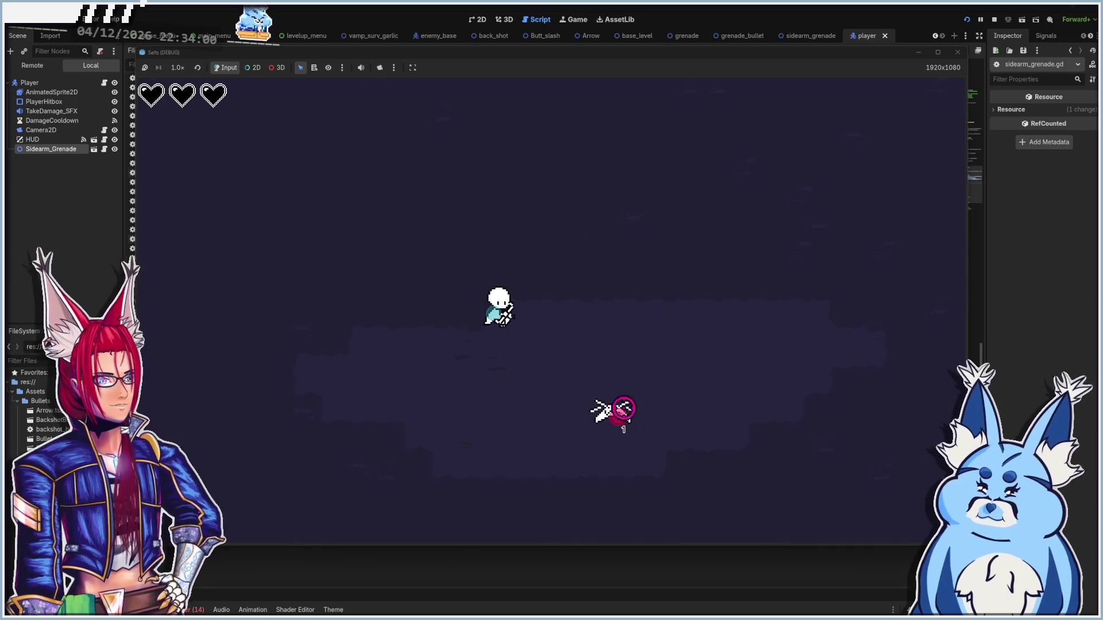
key("w")
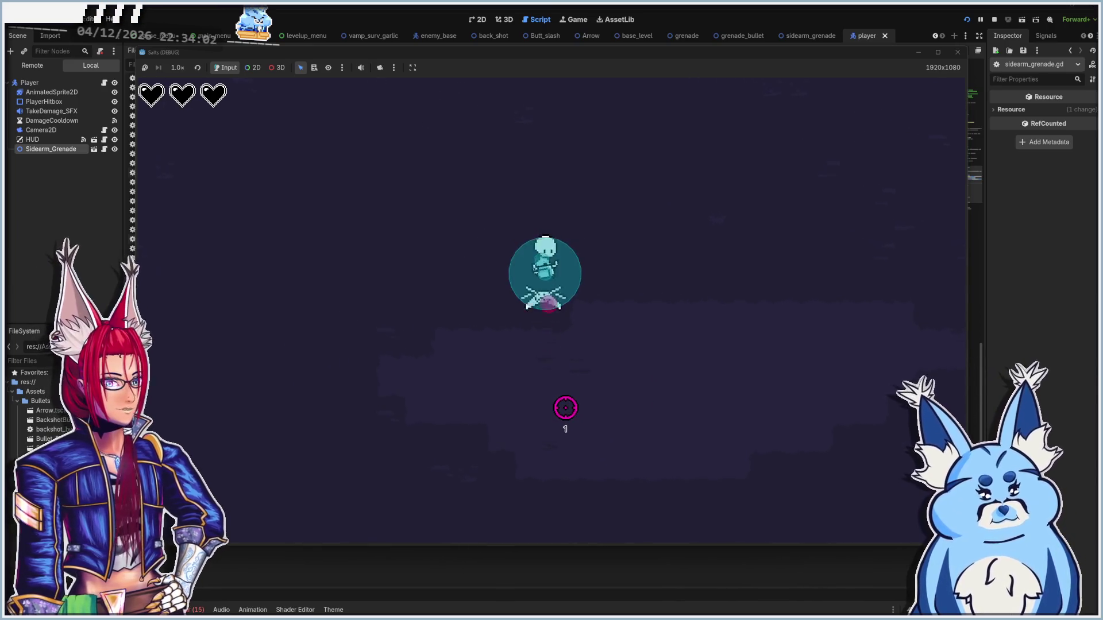
key("w")
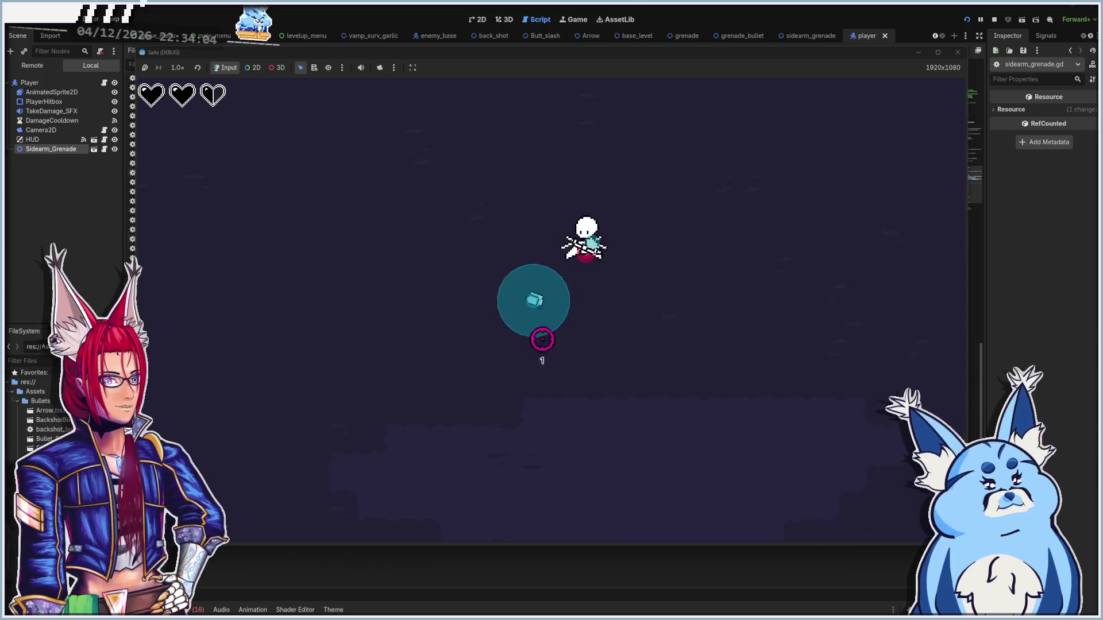
key("w")
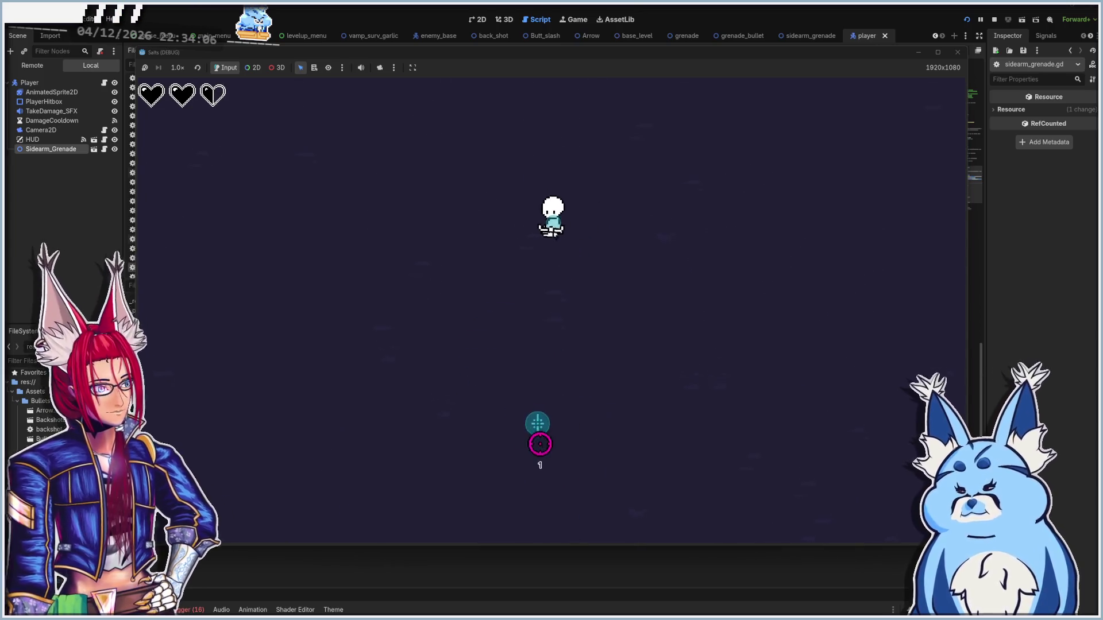
key("a")
key("s")
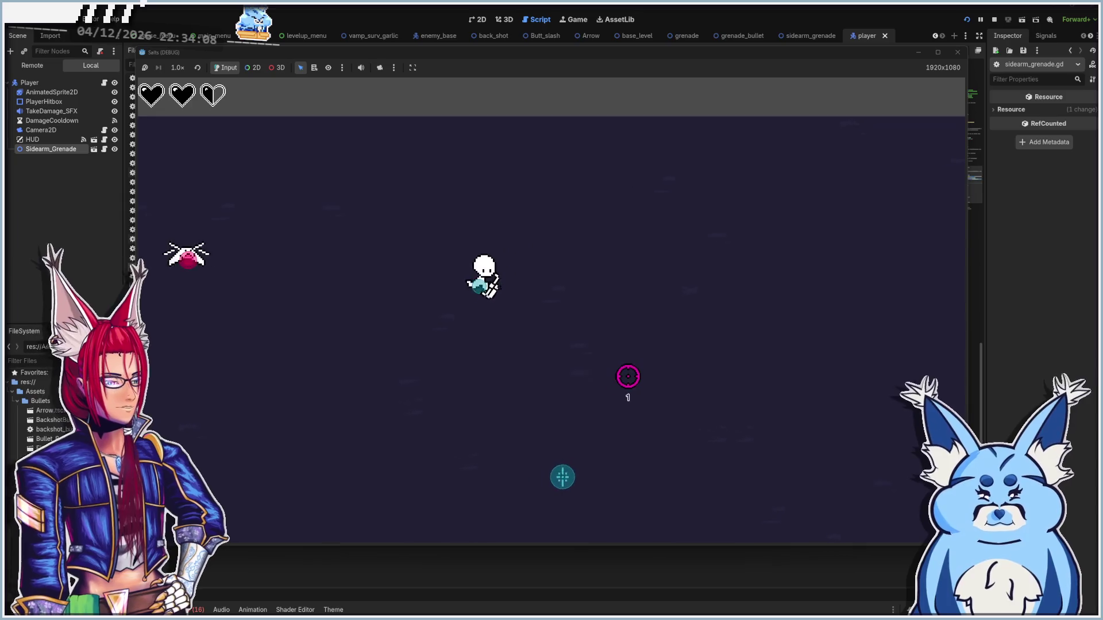
key("a")
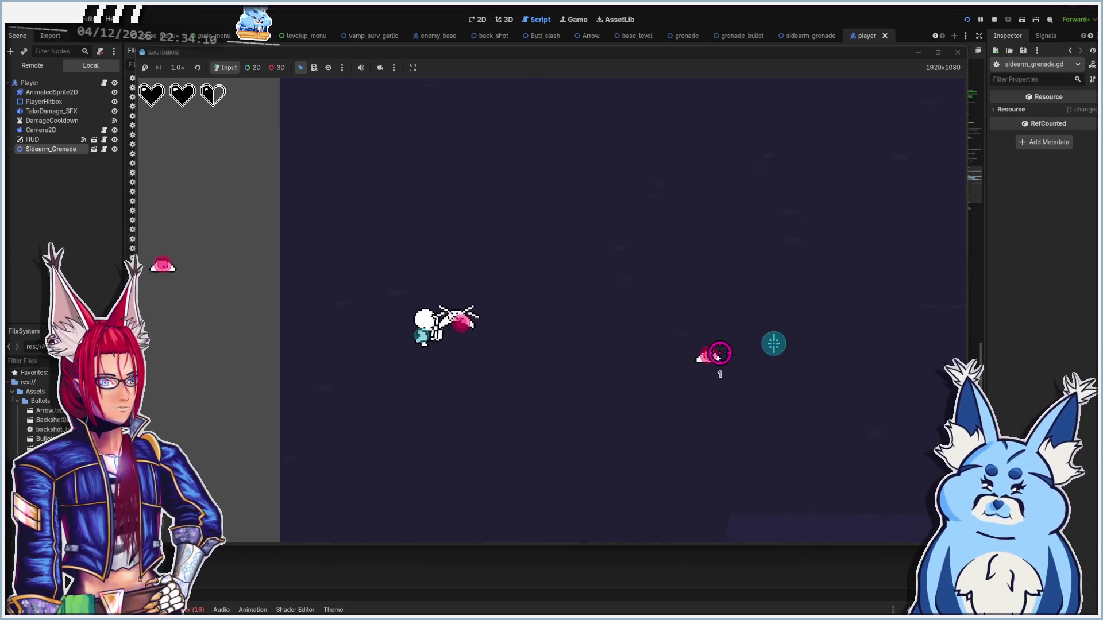
key("a")
key("s")
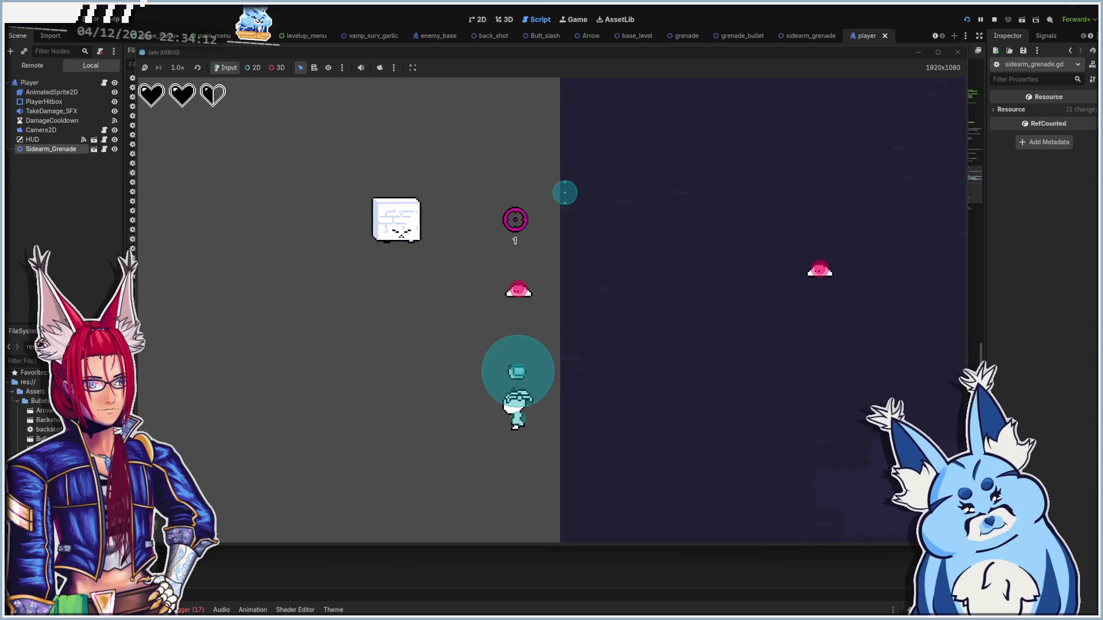
key("a")
key("w")
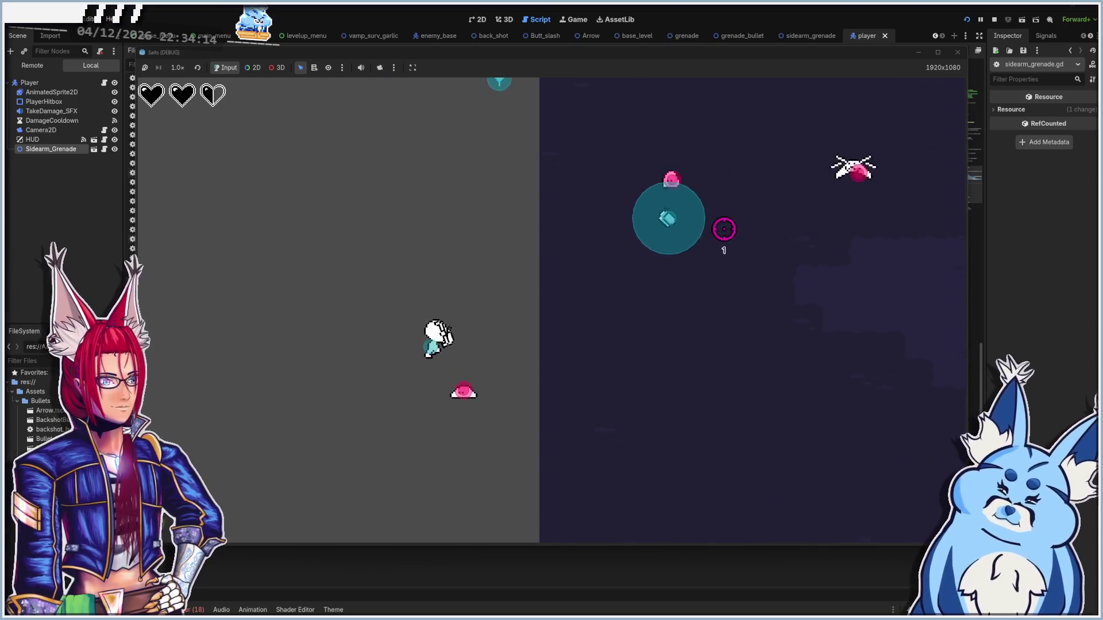
key("a")
key("s")
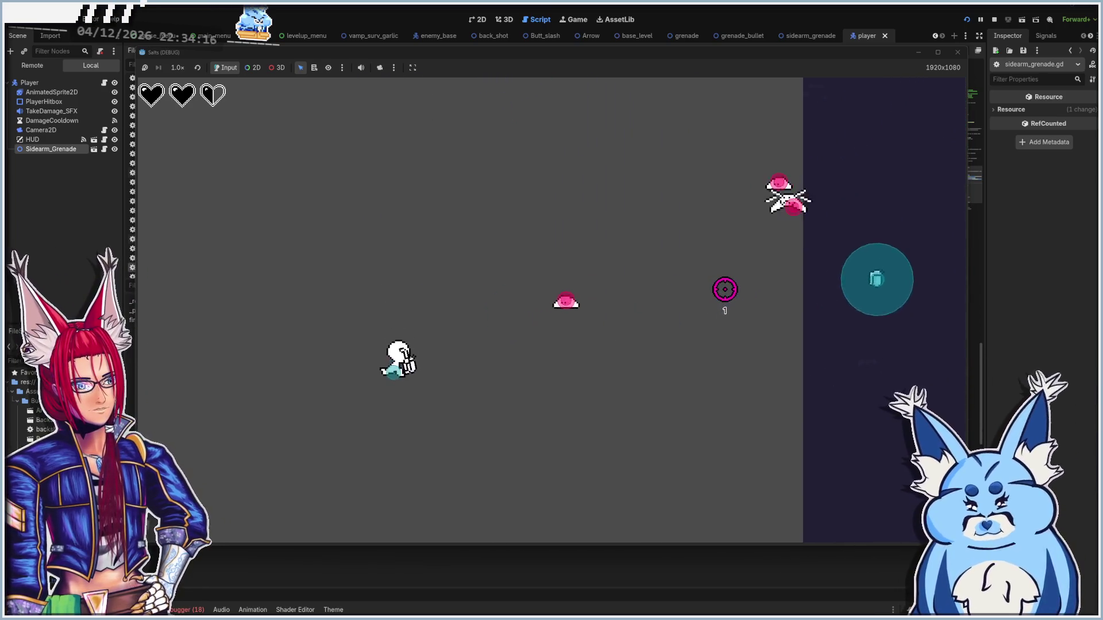
key("a")
key("s")
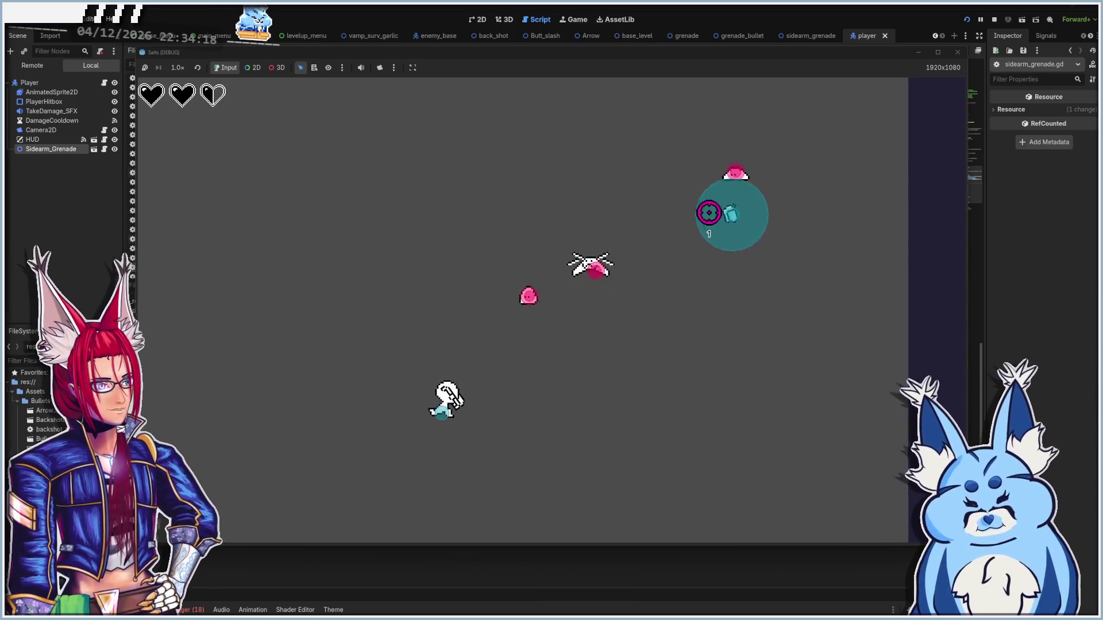
key("d")
key("w")
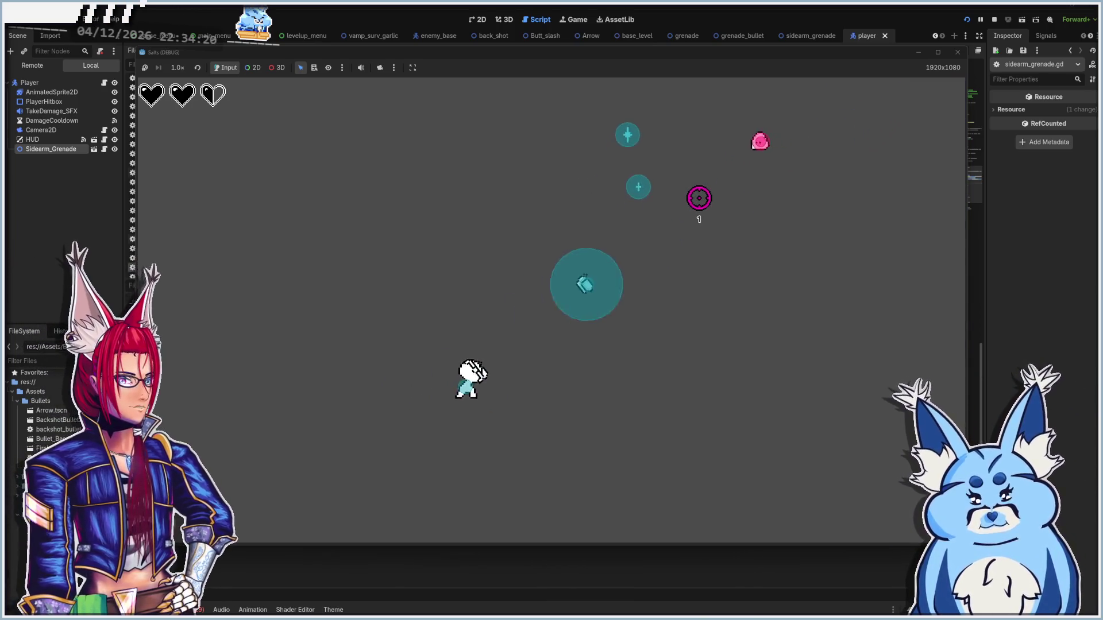
key("s")
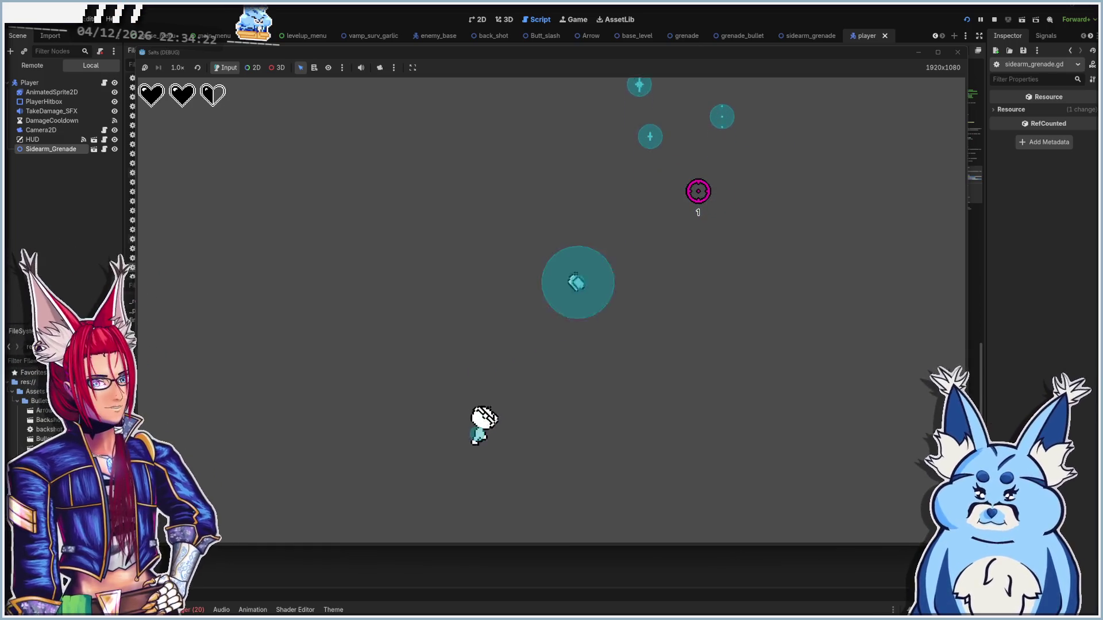
key("d")
key("s")
key("a")
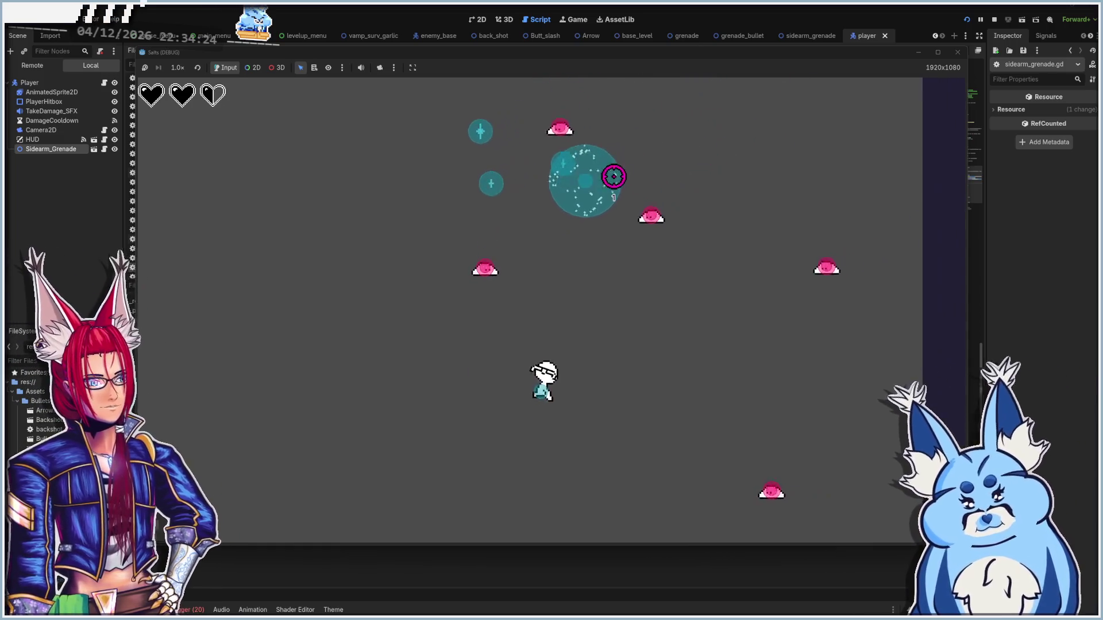
key("a")
key("w")
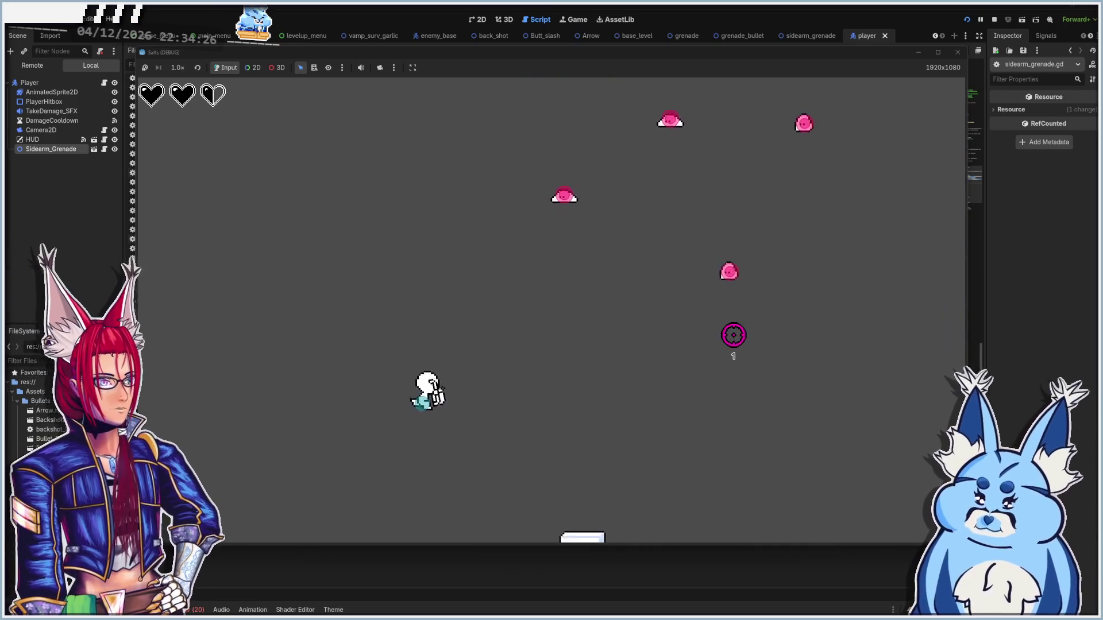
key("a")
key("s")
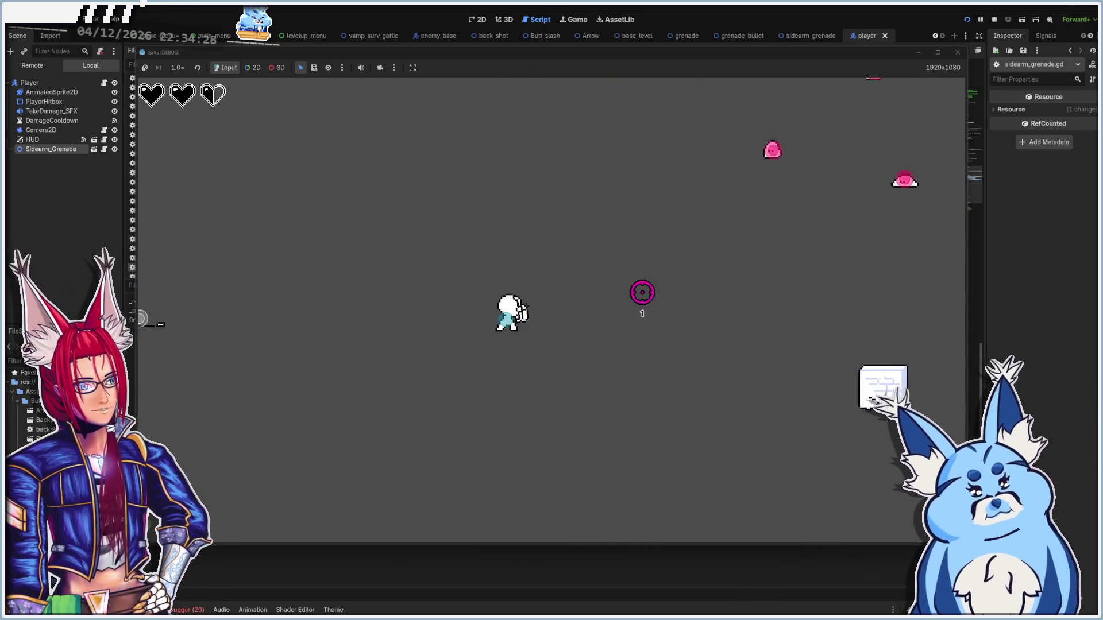
key("a")
key("s")
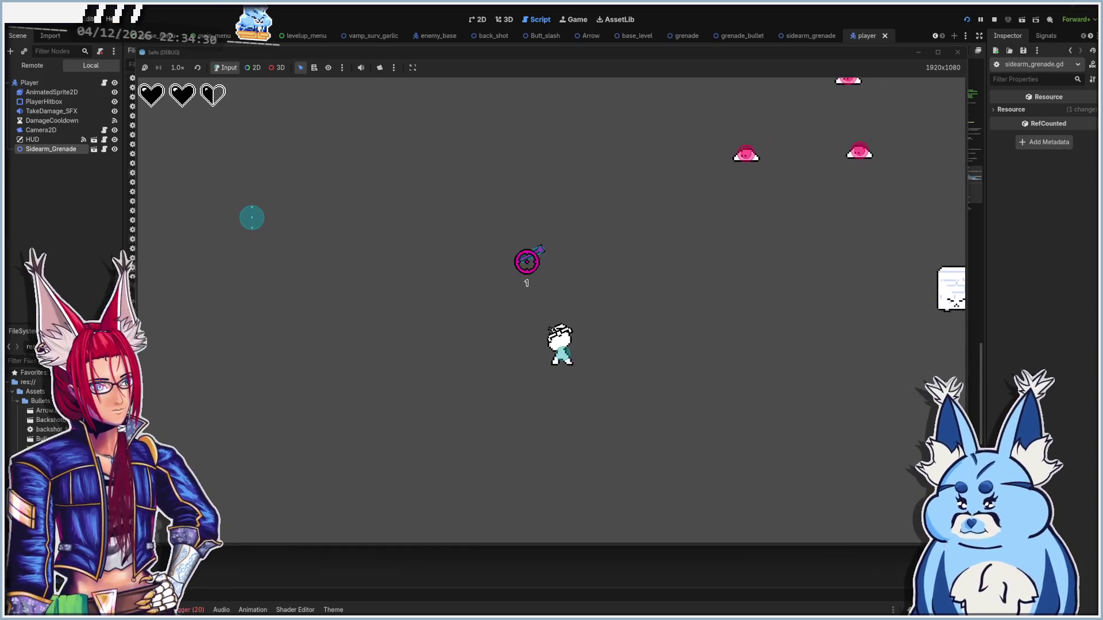
key("a")
key("s")
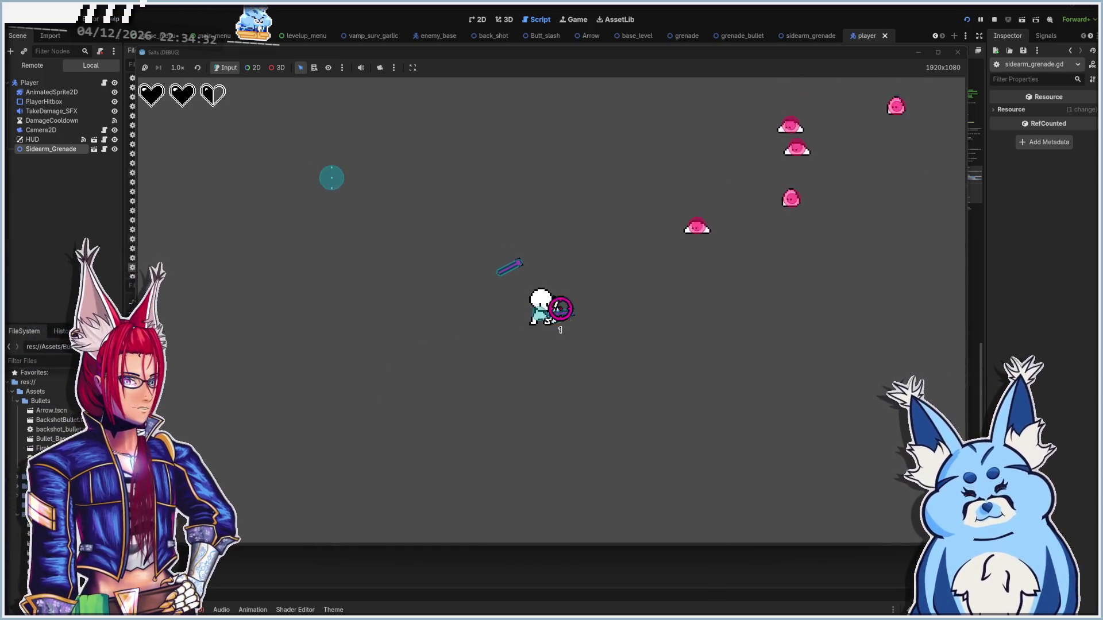
key("a")
key("s")
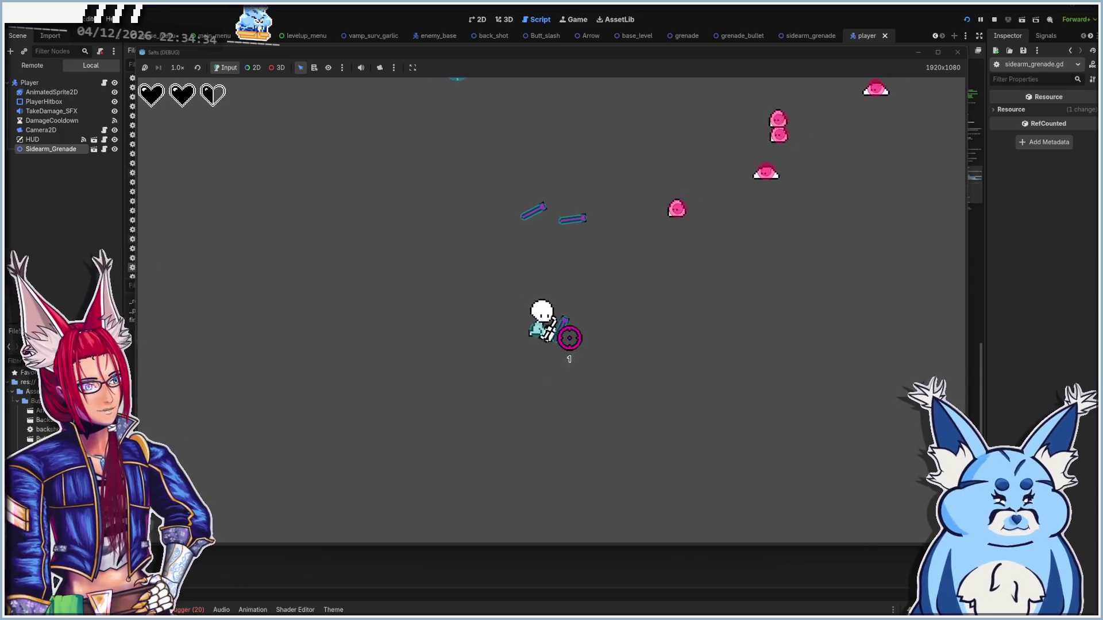
- Keep dodging the swarm and bosses while grenades explode, until the Level Up panel appears
key("d")
key("w")
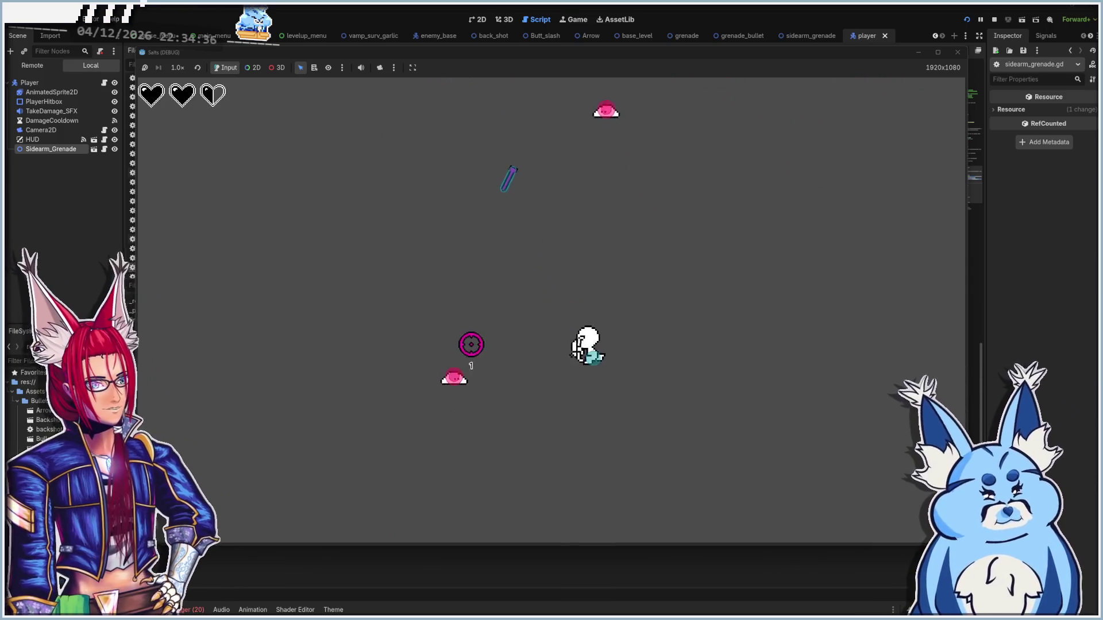
key("d")
key("s")
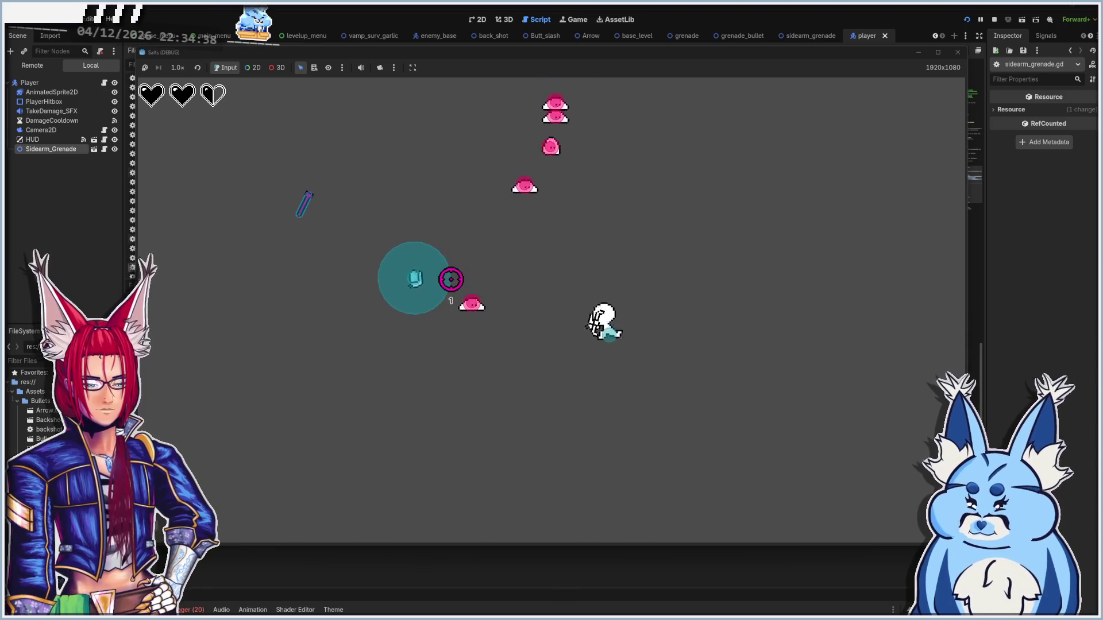
key("w")
key("d")
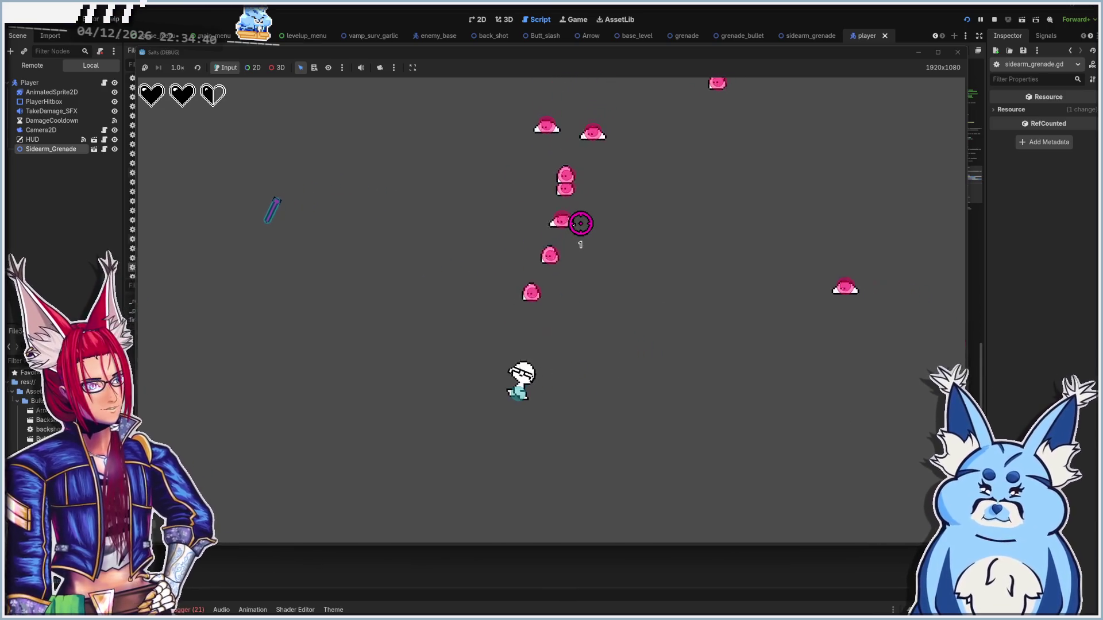
key("s")
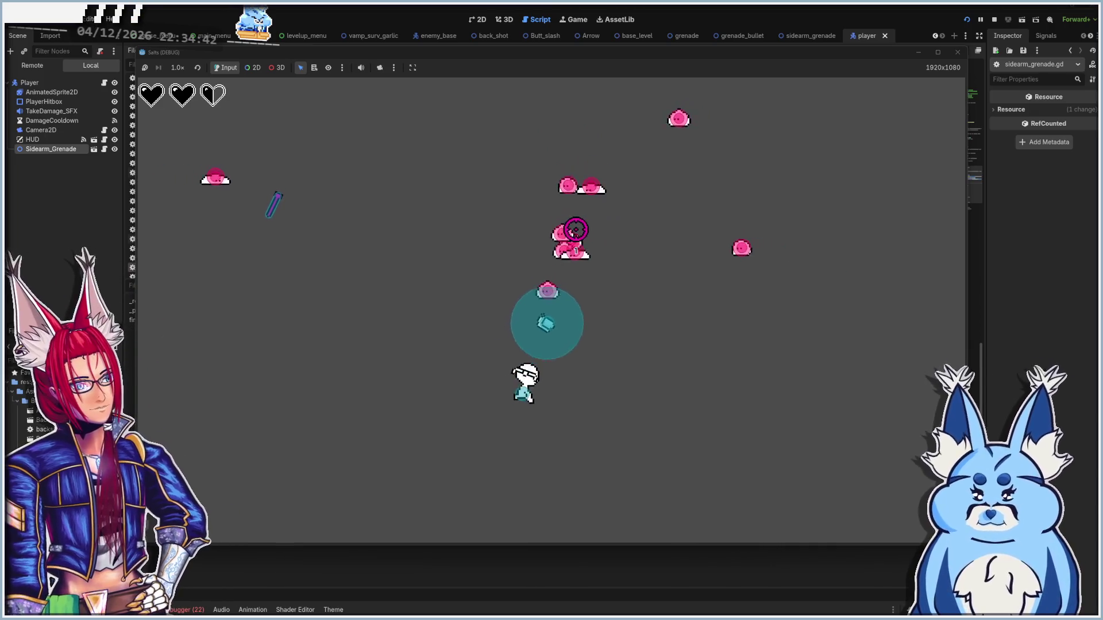
key("w")
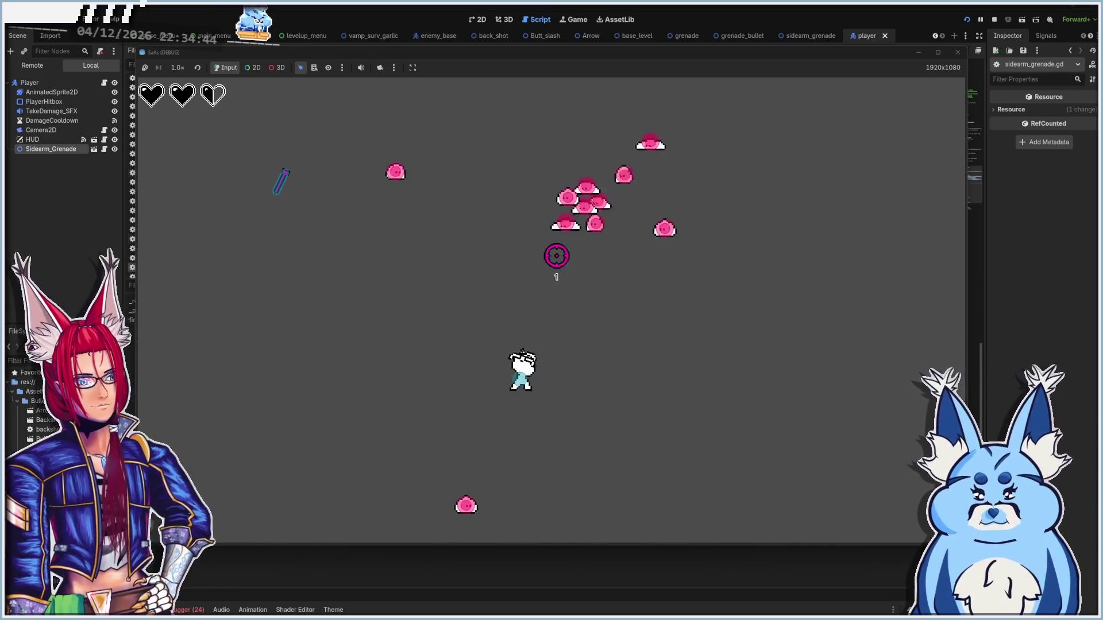
key("d")
key("d")
key("w")
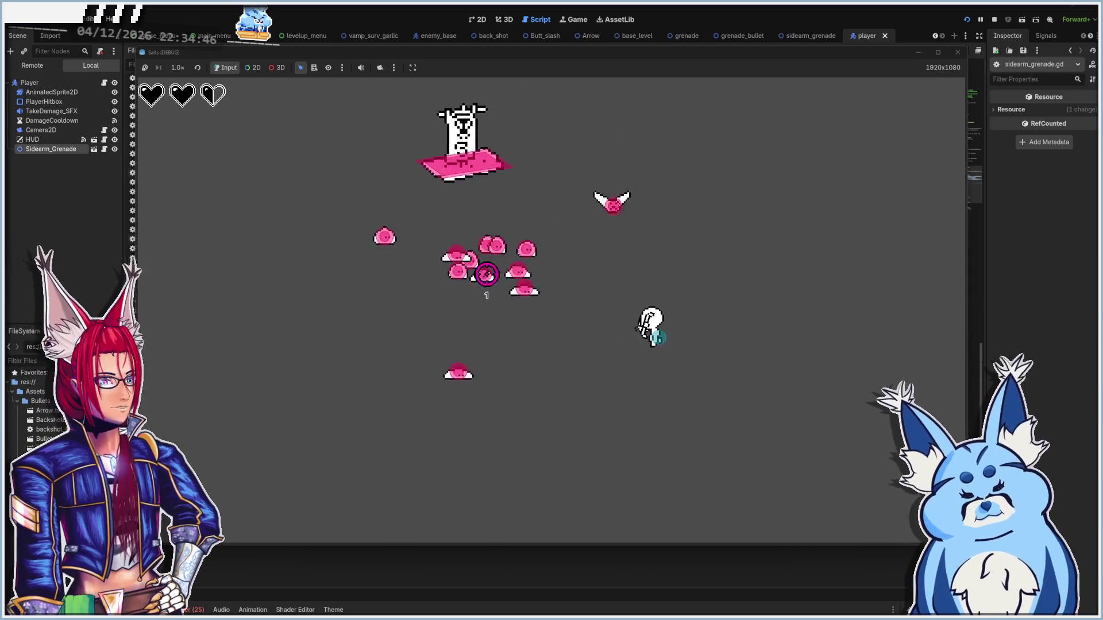
key("s")
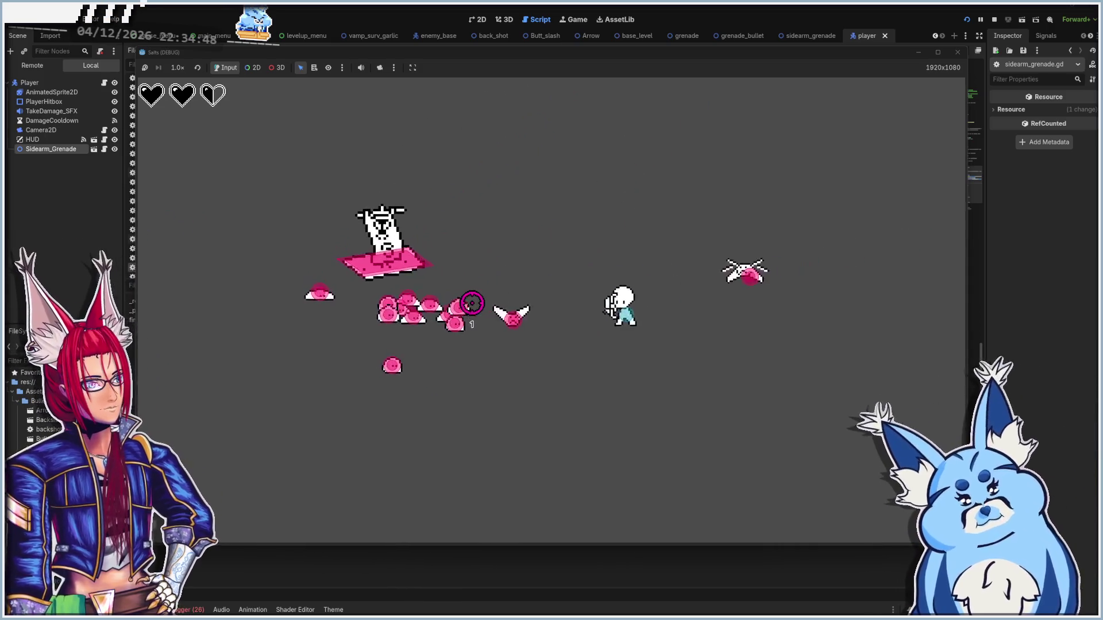
key("s")
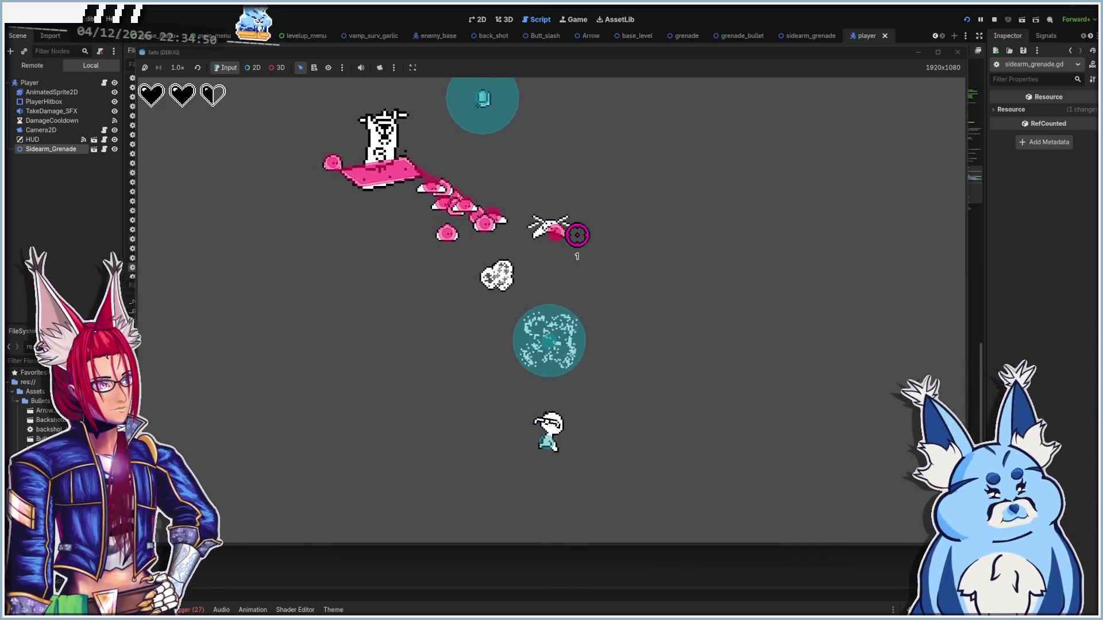
key("w")
key("d")
key("s")
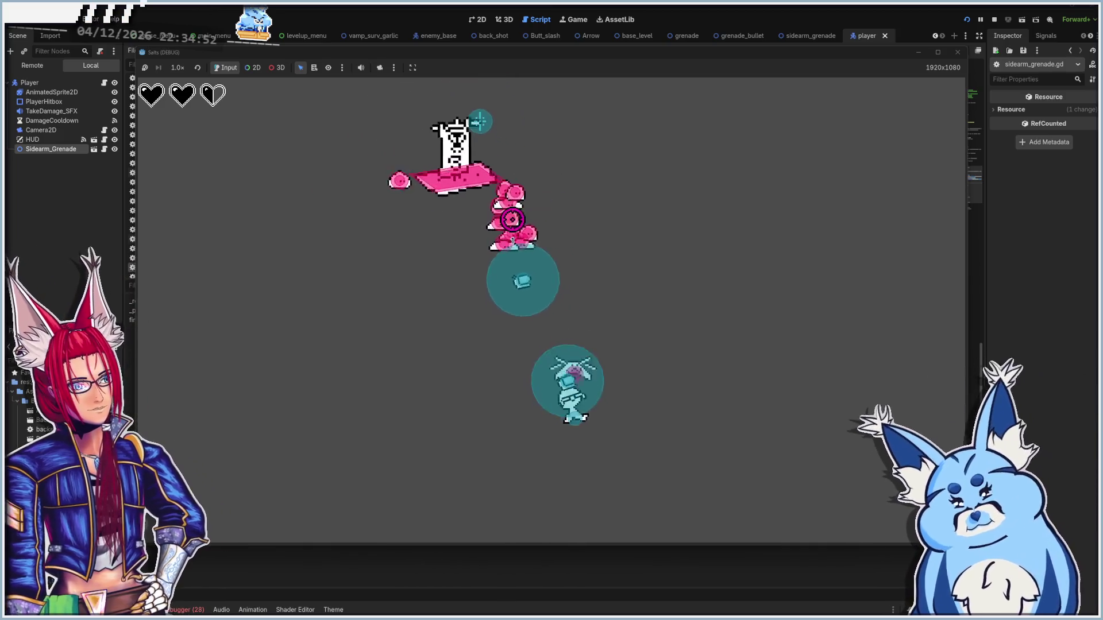
key("s")
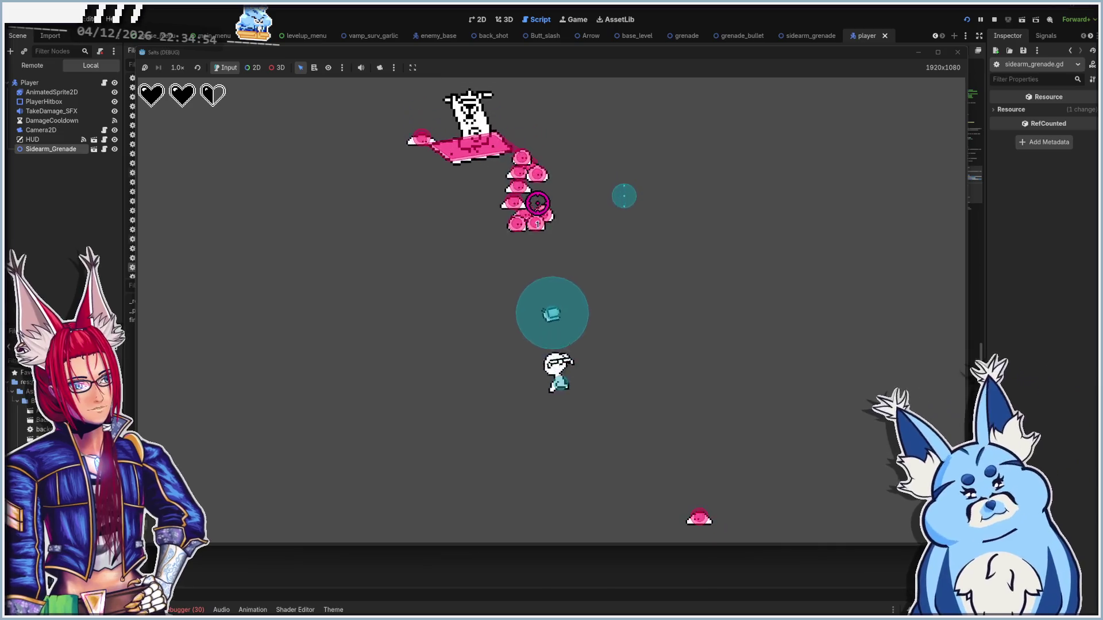
key("d")
key("w")
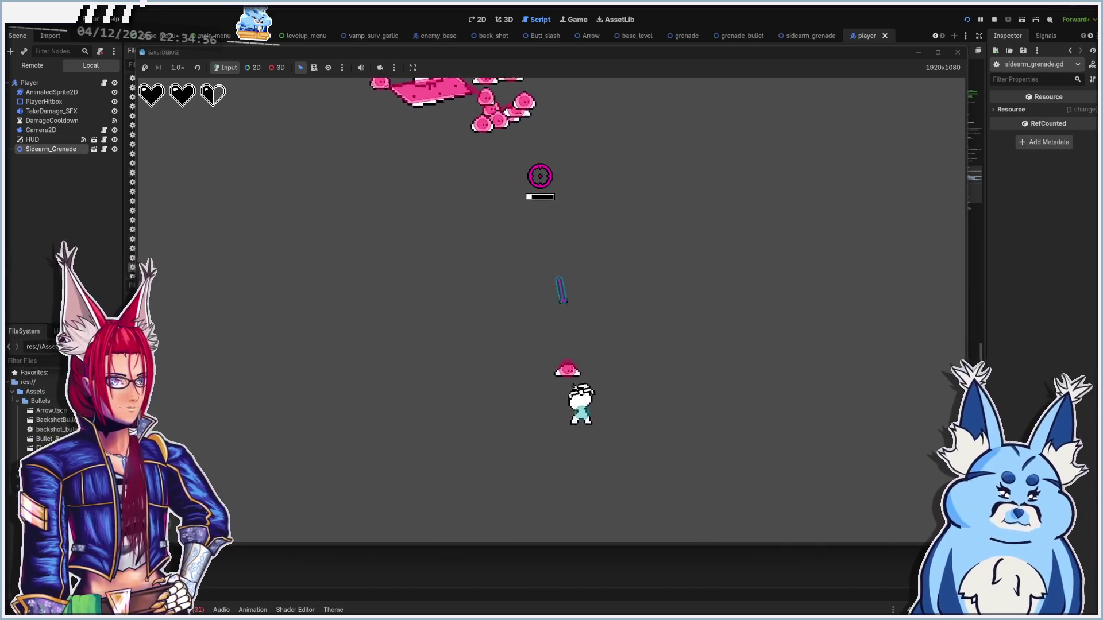
key("d")
key("a")
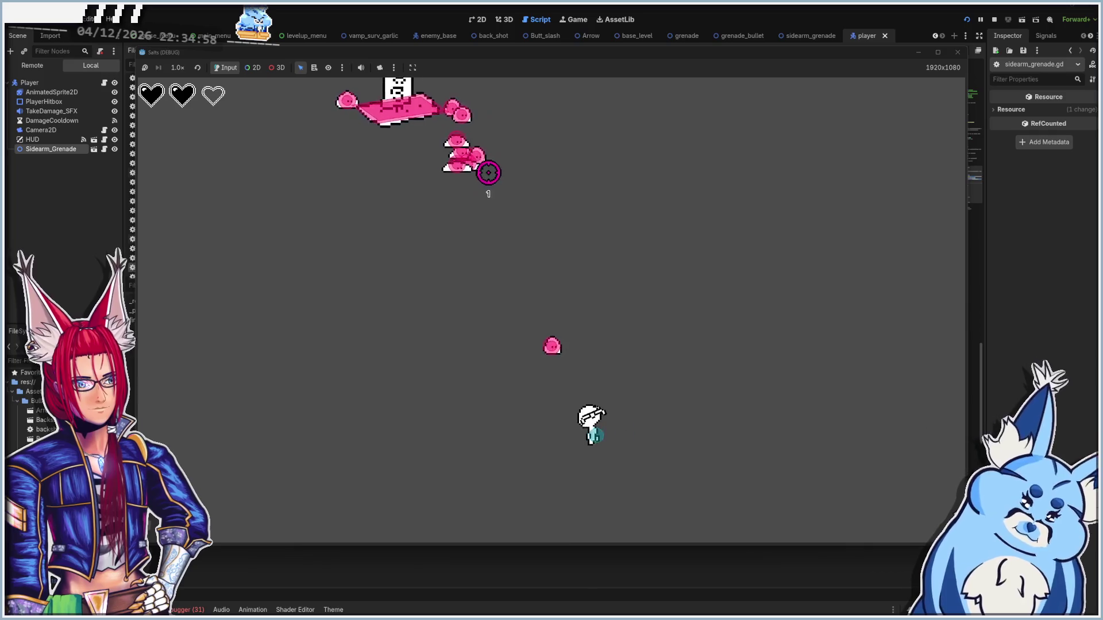
key("d")
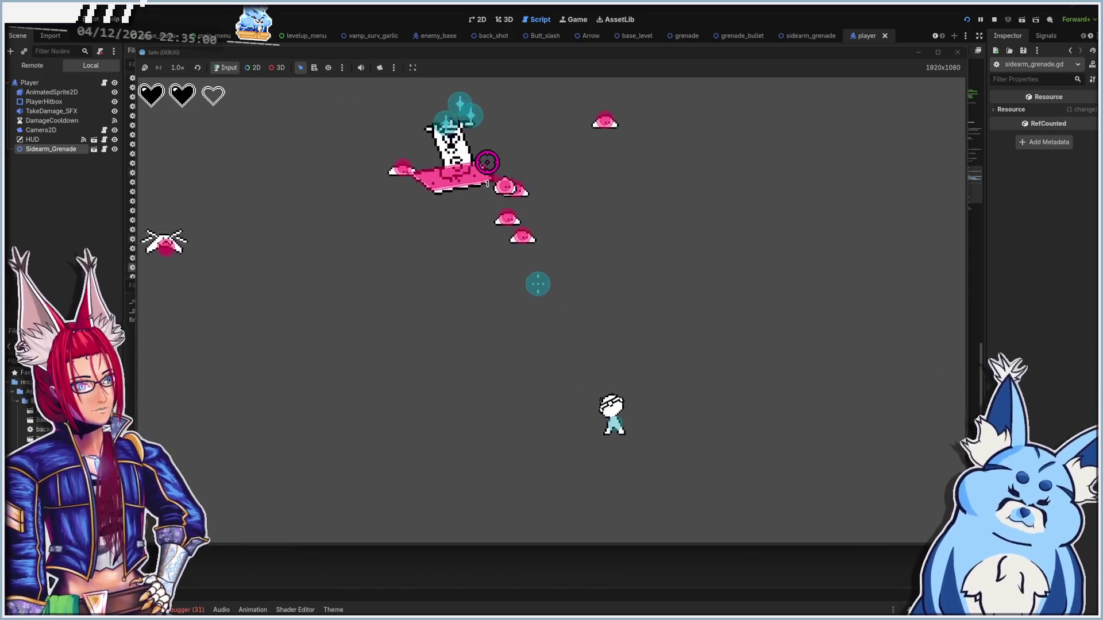
key("w")
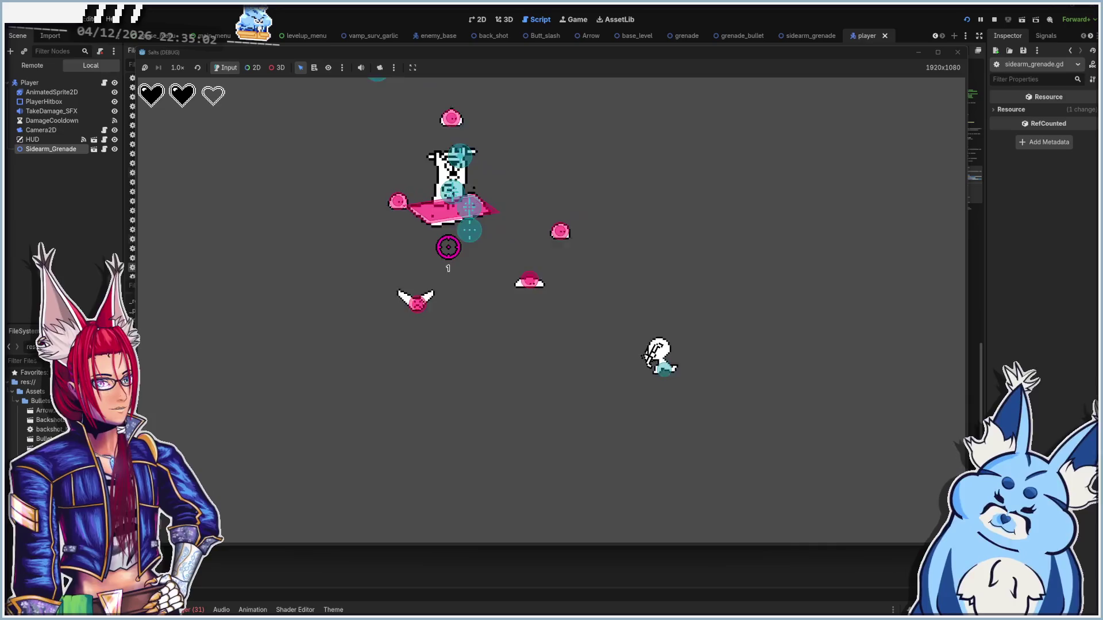
key("d")
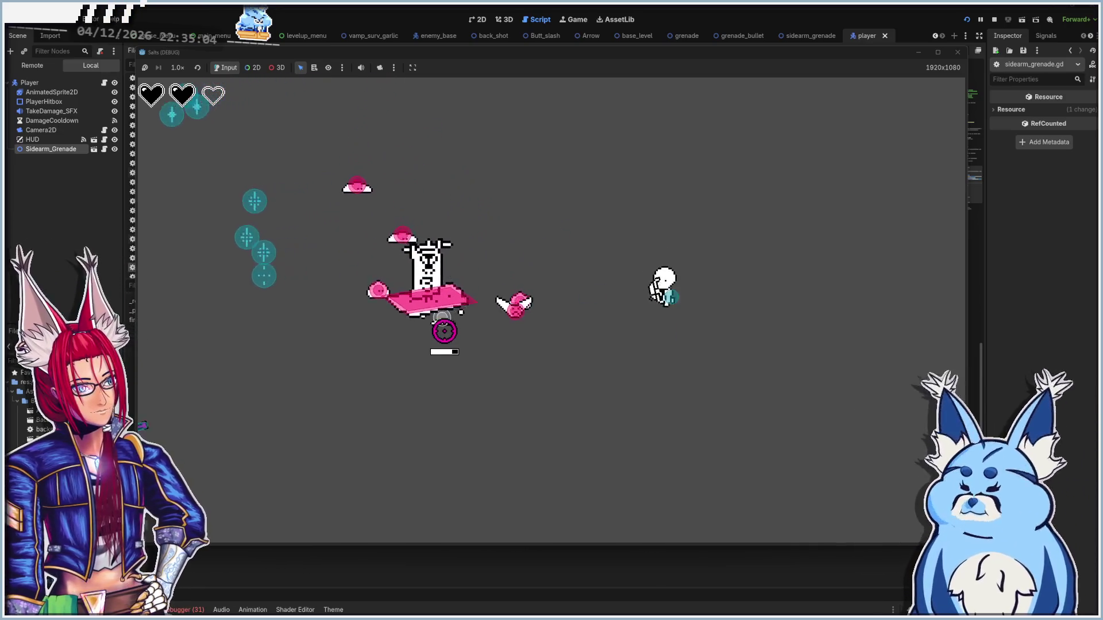
key("d")
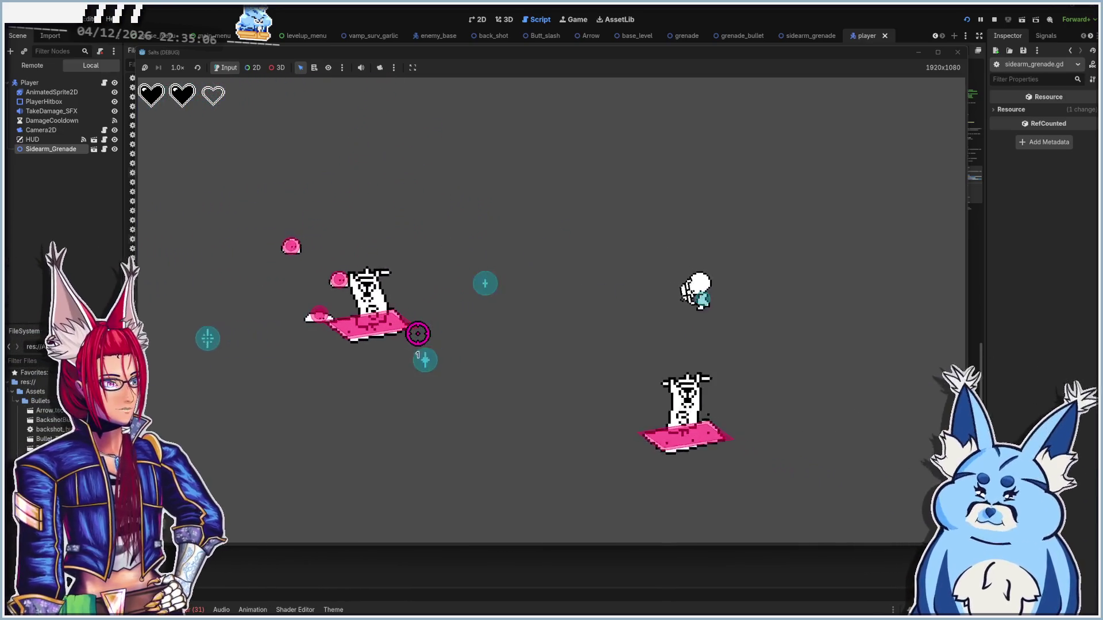
key("s")
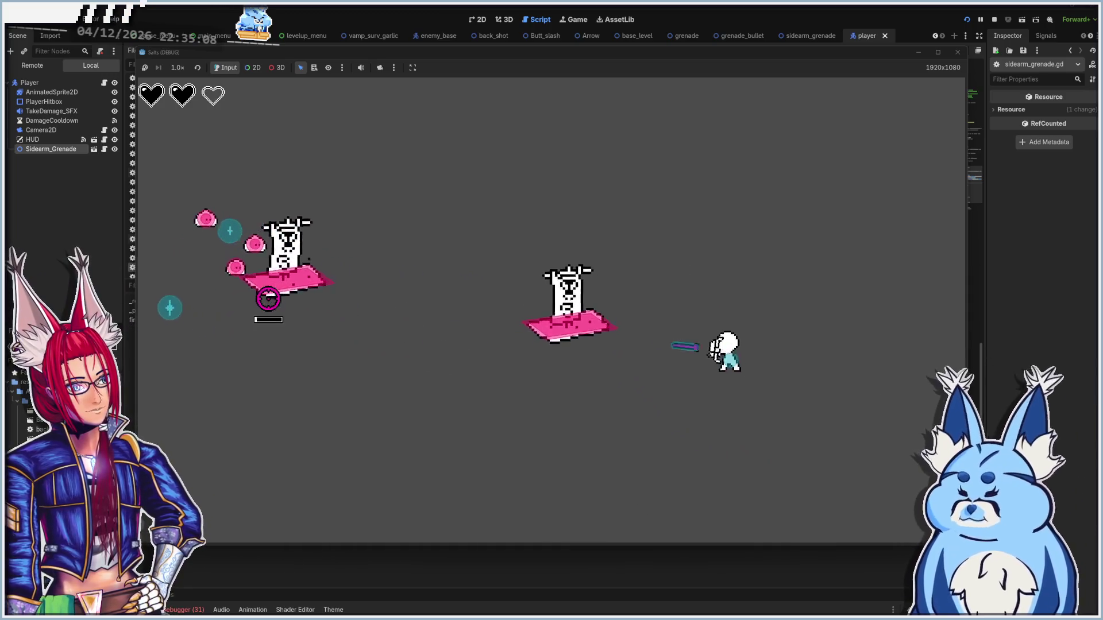
key("s")
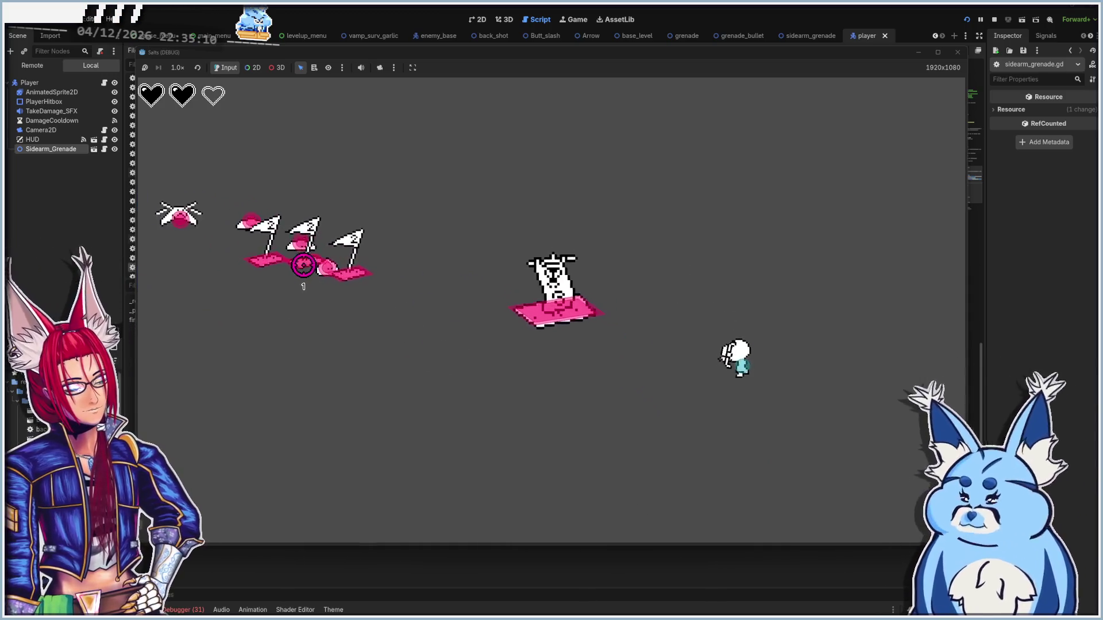
key("a")
key("s")
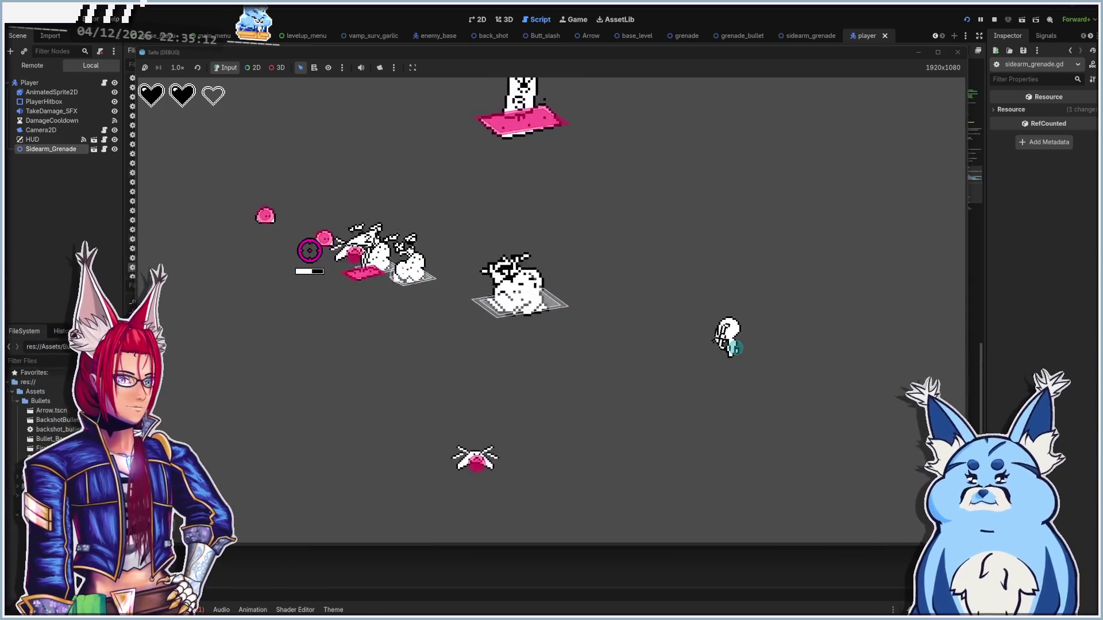
key("d")
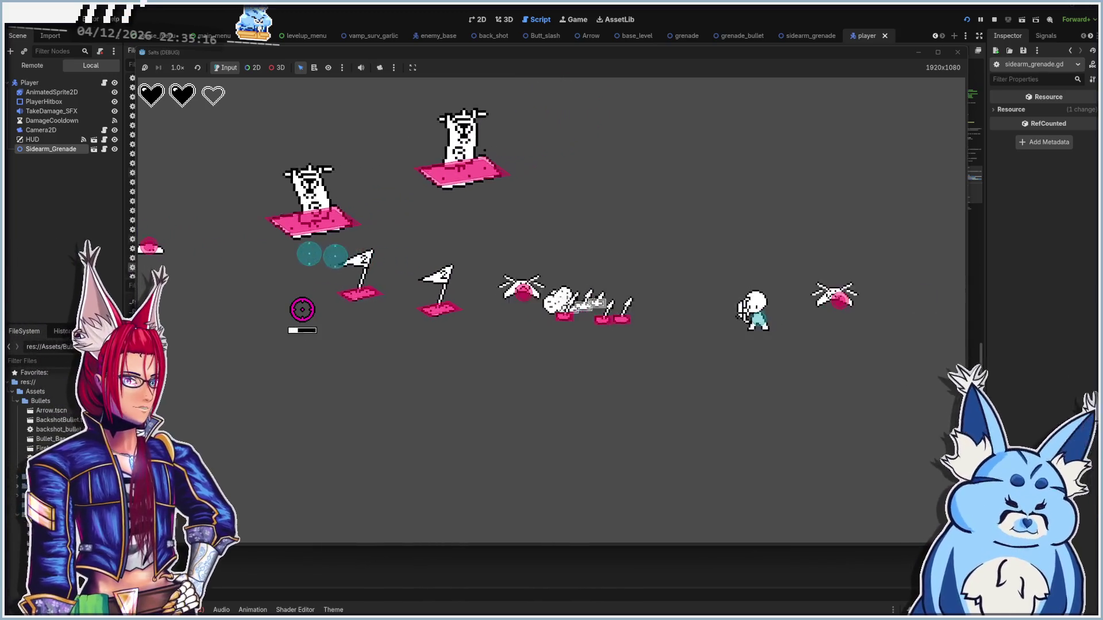
key("s")
key("a")
key("s")
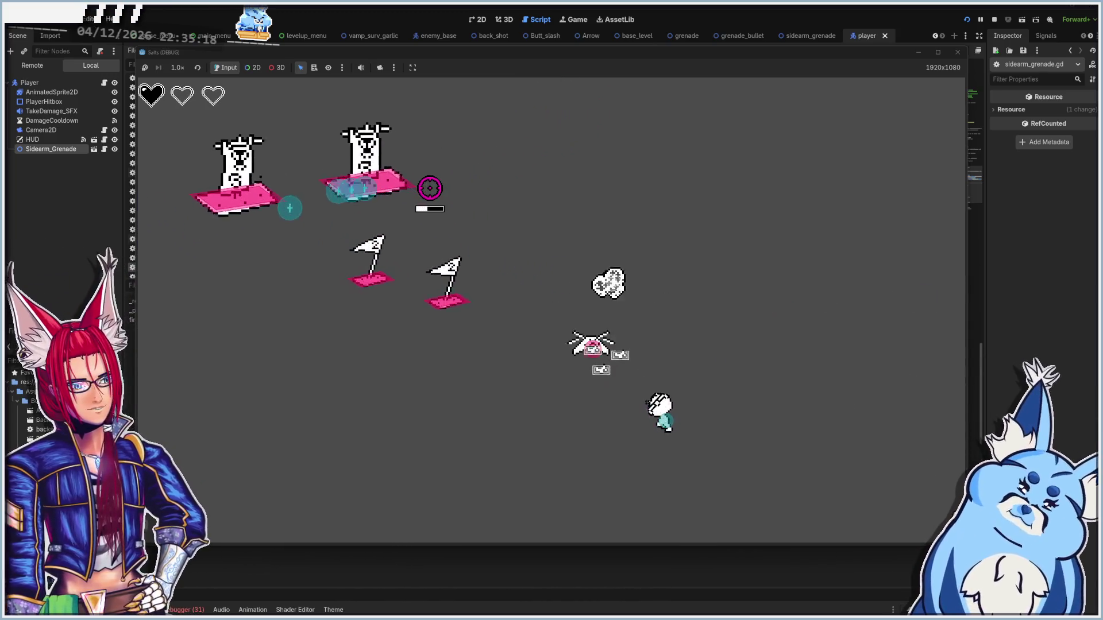
key("s")
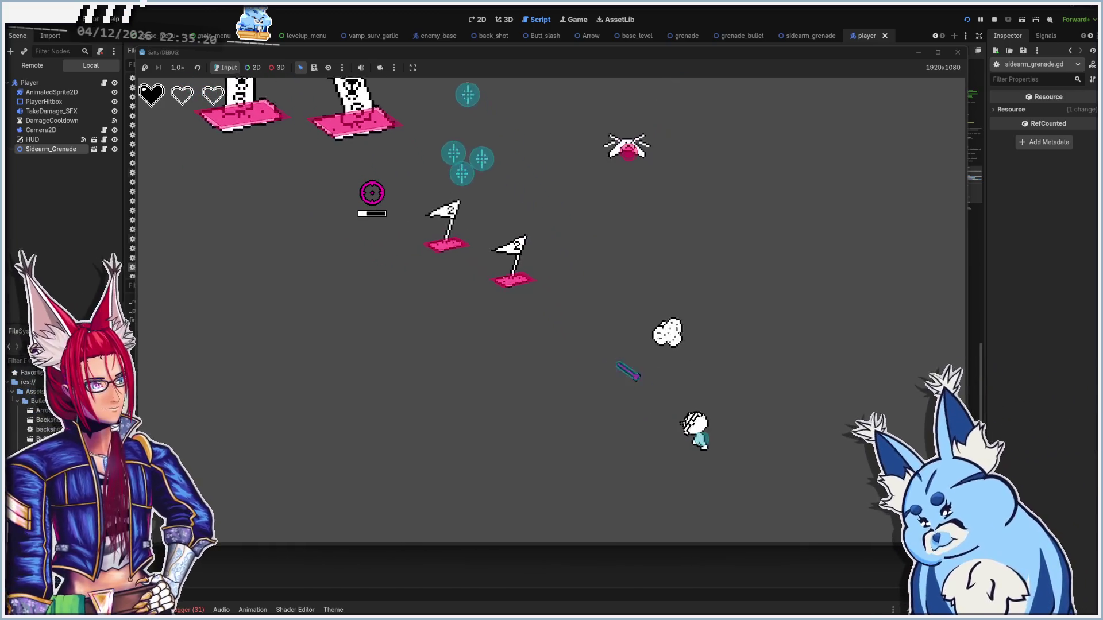
key("d")
key("w")
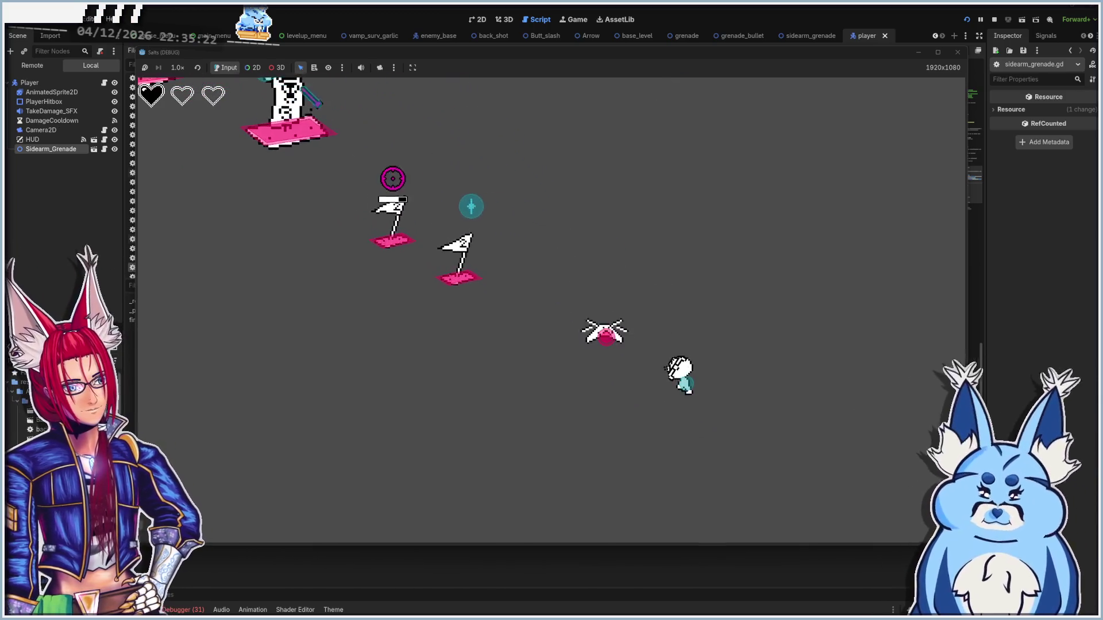
key("w")
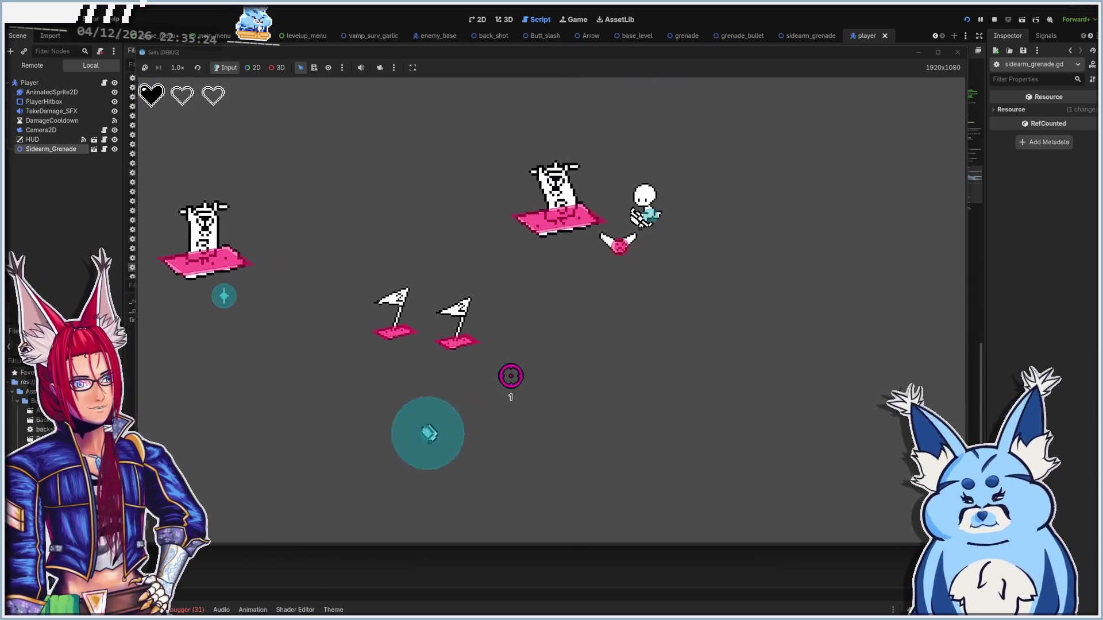
key("a")
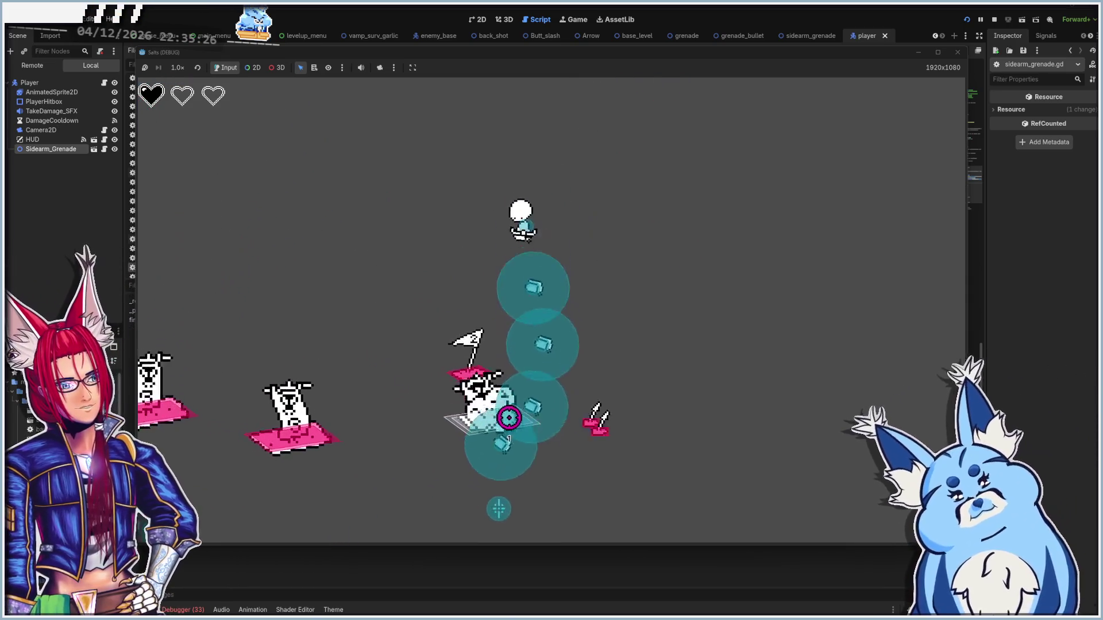
key("s")
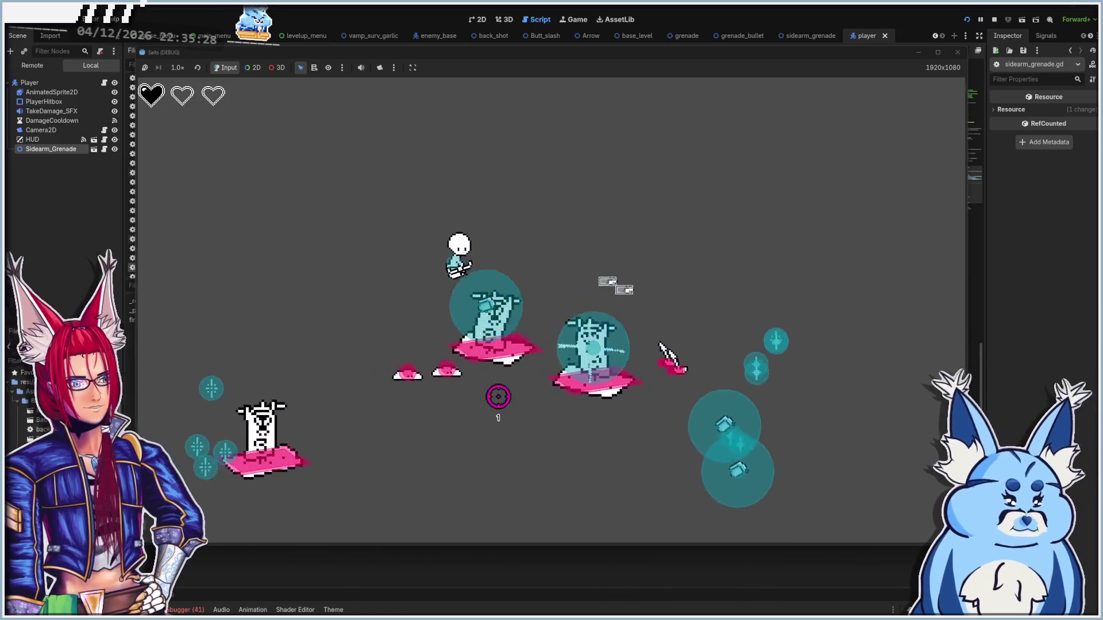
key("s")
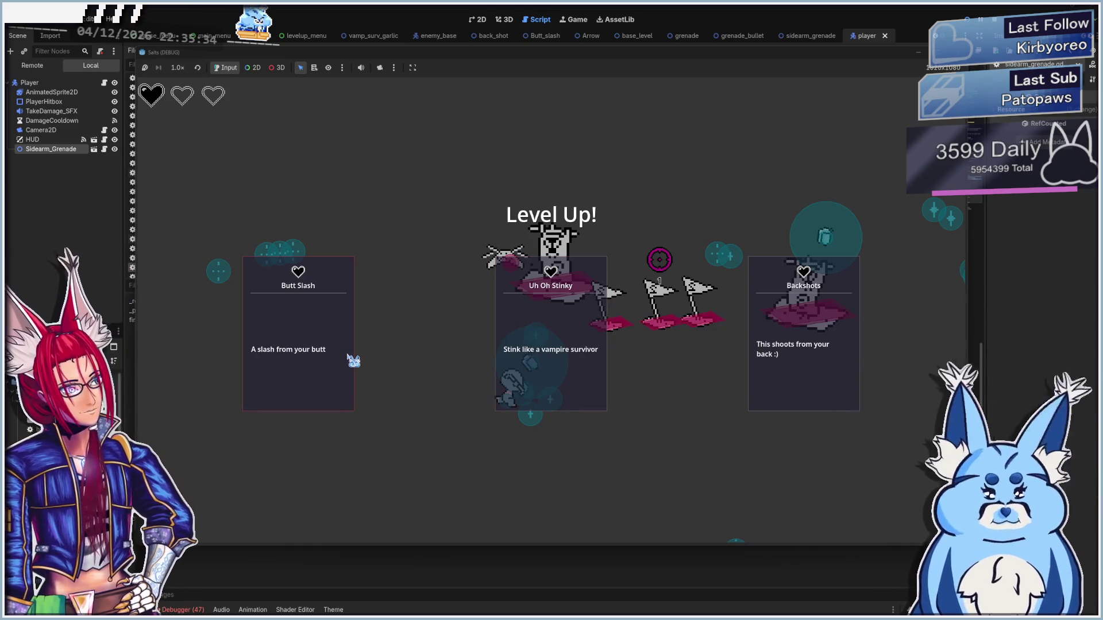
- Pick the Butt Slash upgrade and keep moving until the Test Title level-up cards appear
left_click(299, 372)
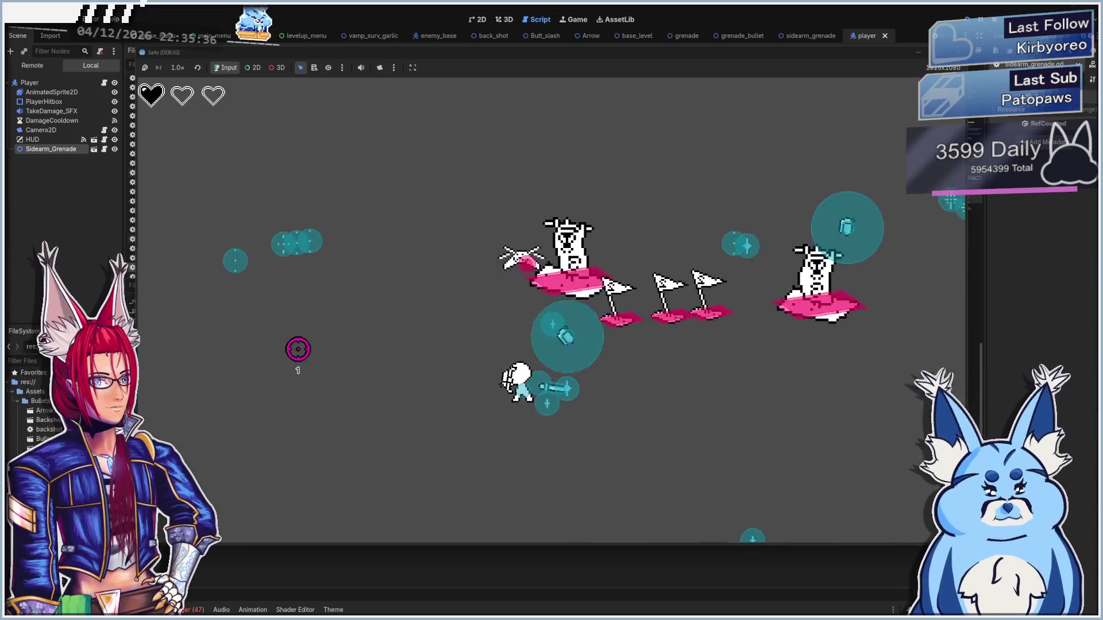
key("w")
key("d")
key("s")
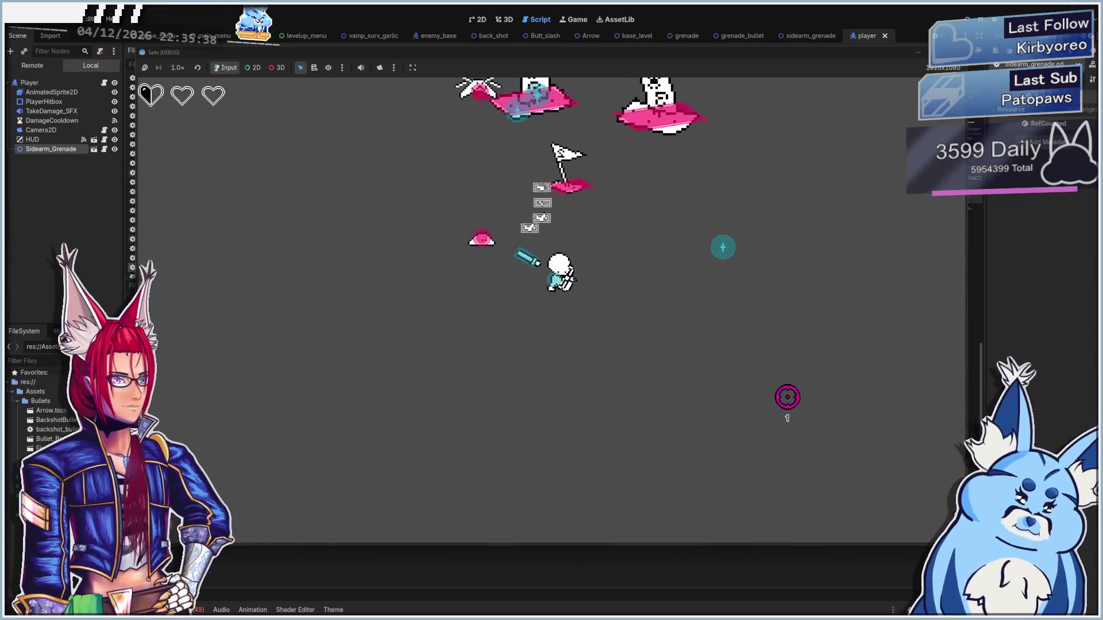
key("w")
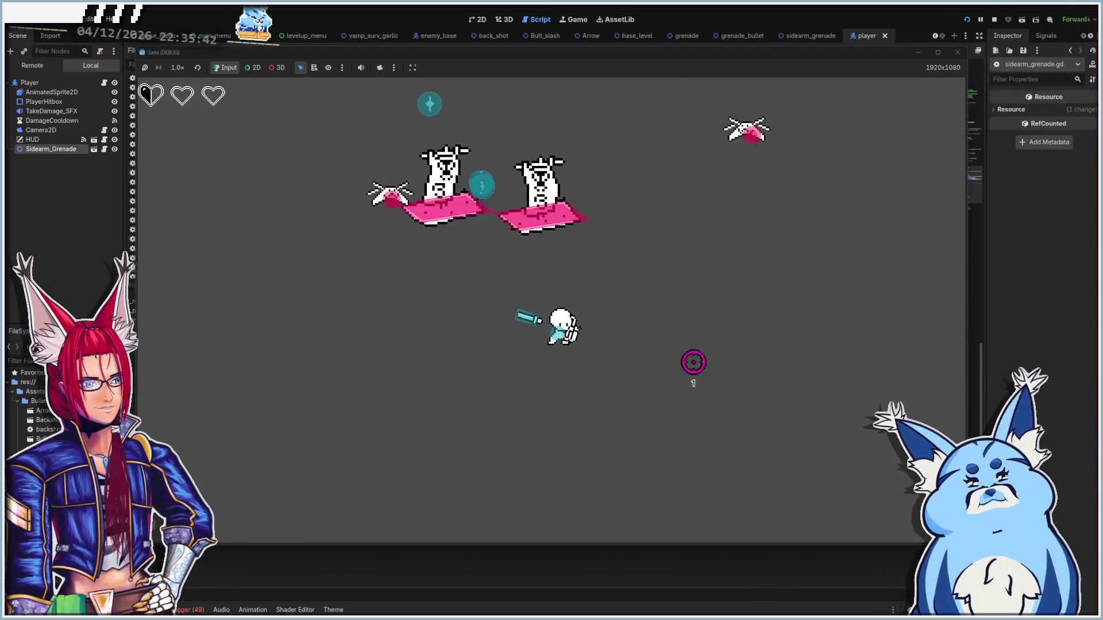
key("w")
key("d")
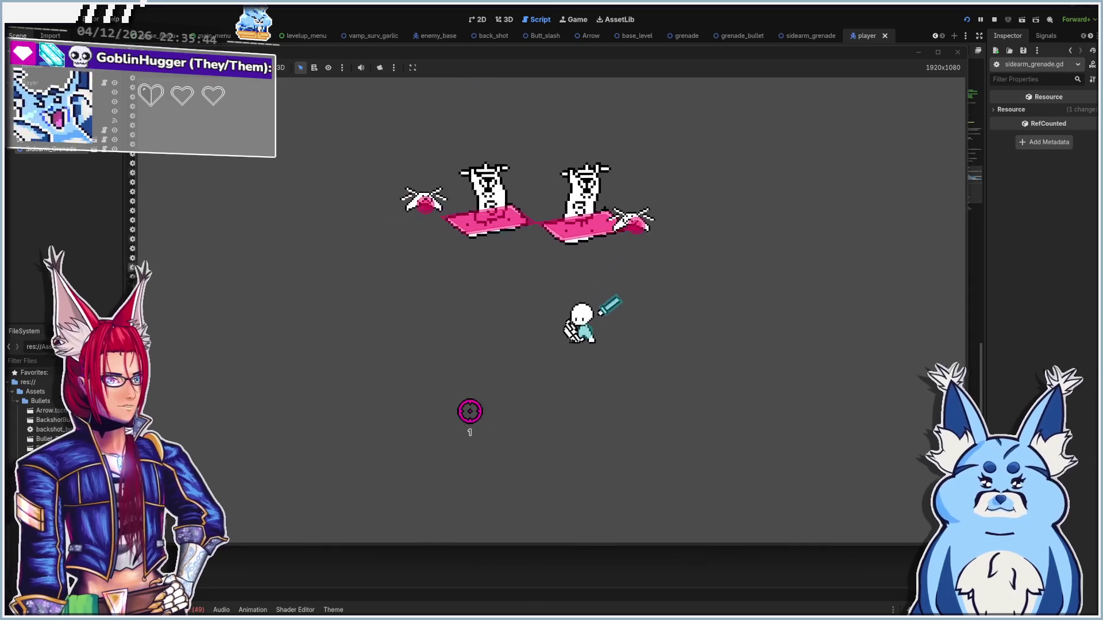
key("d")
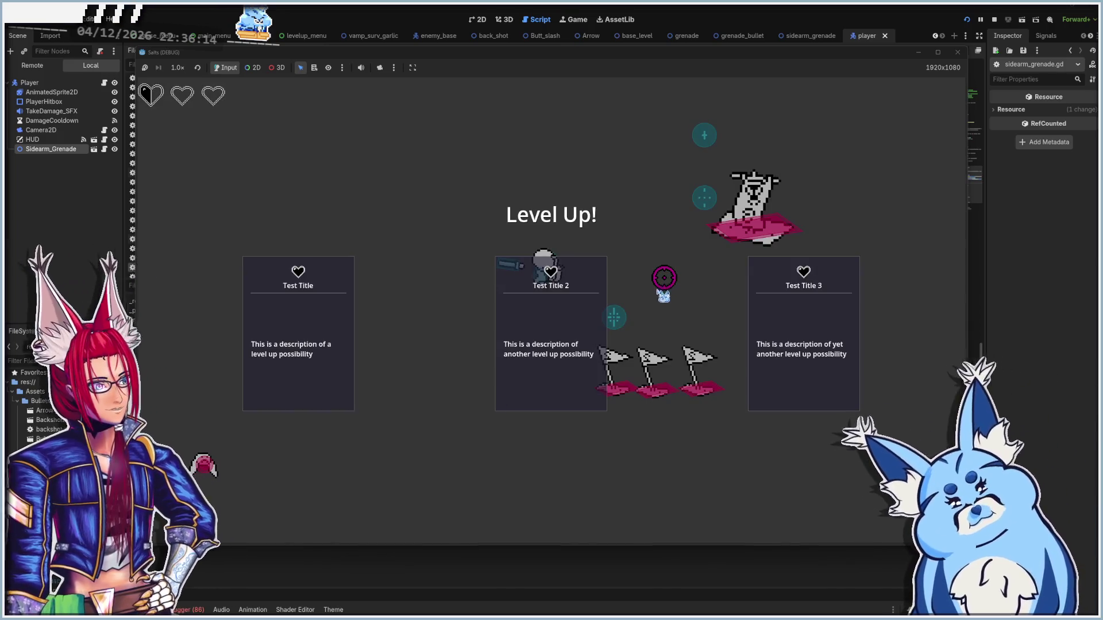
- Choose Test Title 3, then Uh Oh Stinky, and move until the weapon selection screen returns
left_click(816, 334)
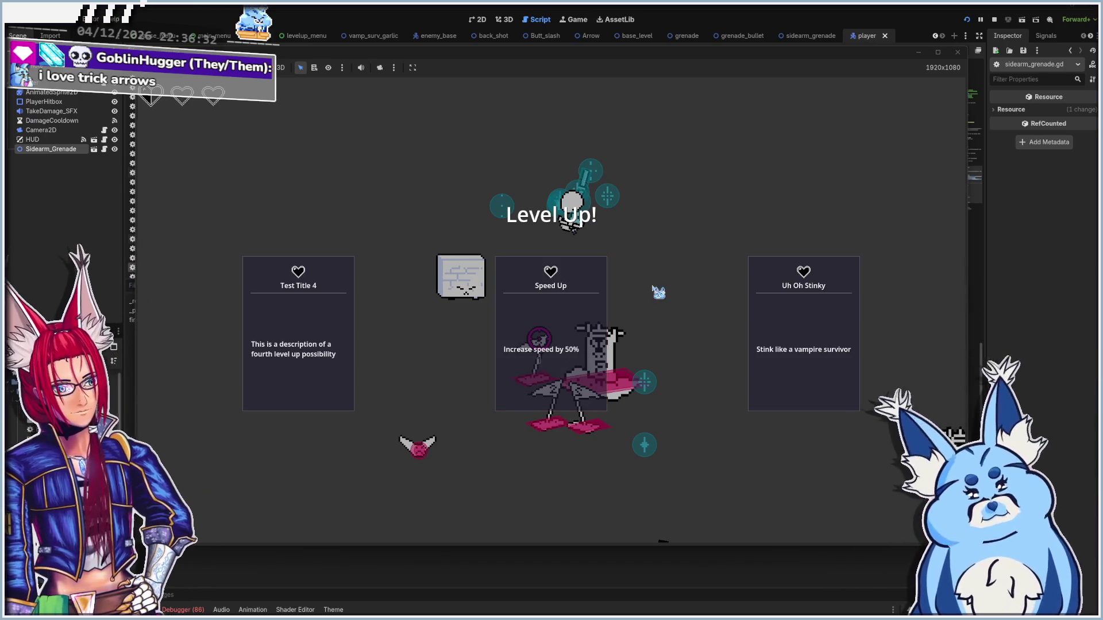
left_click(768, 337)
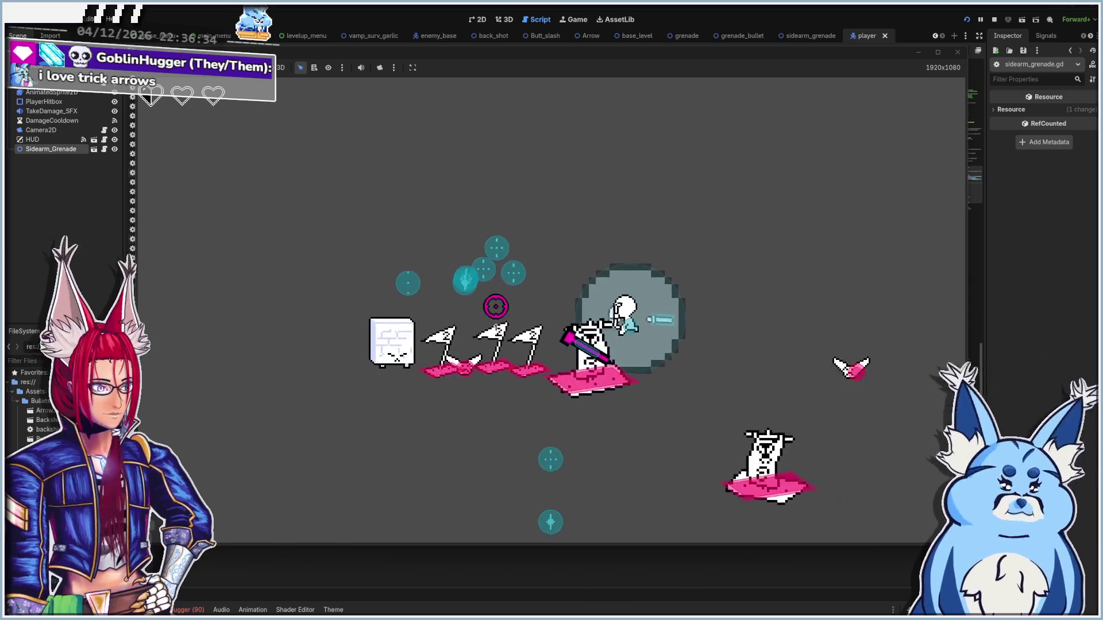
key("d")
key("w")
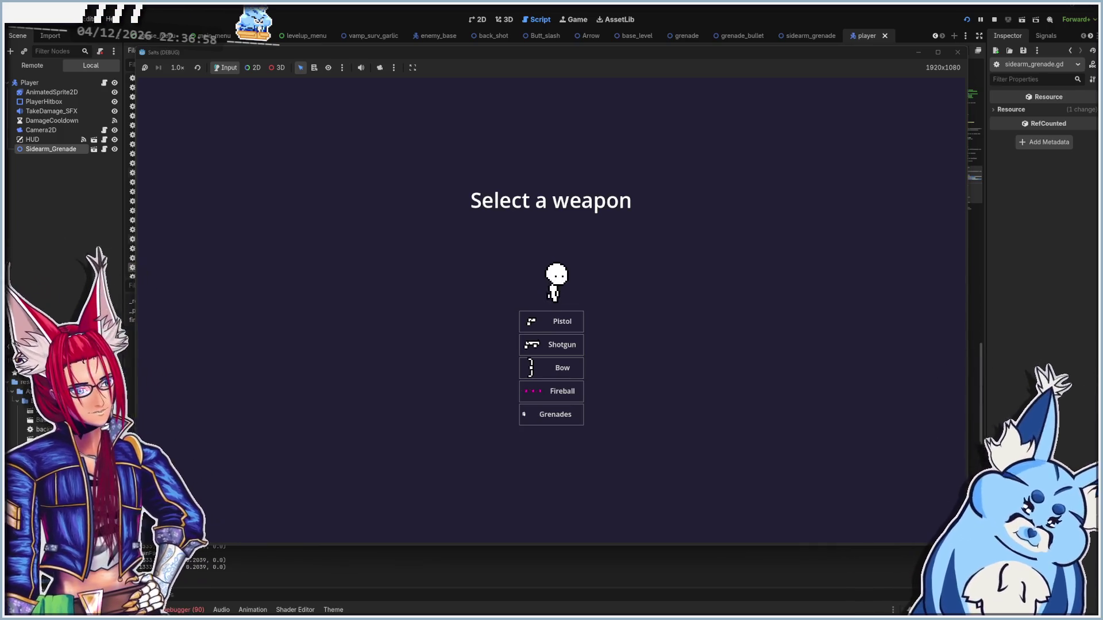
- Switch from the running game to the painting program's canvas
key("alt+Tab")
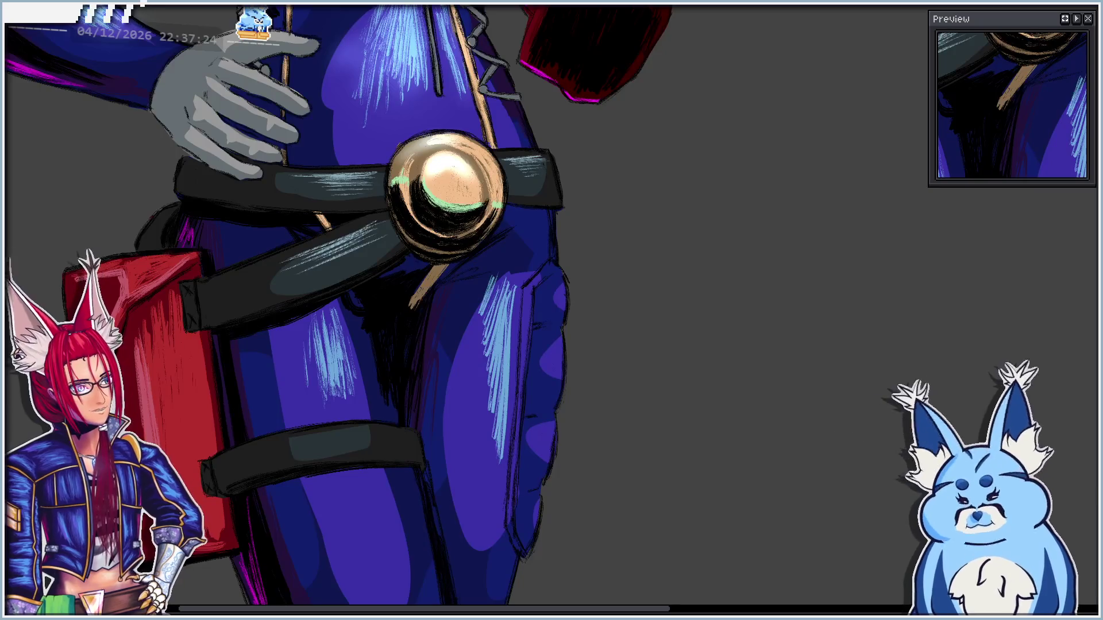
- Zoom and pan the canvas to frame the red-haired character in the blue bodysuit
scroll(497, 336, "down", 10)
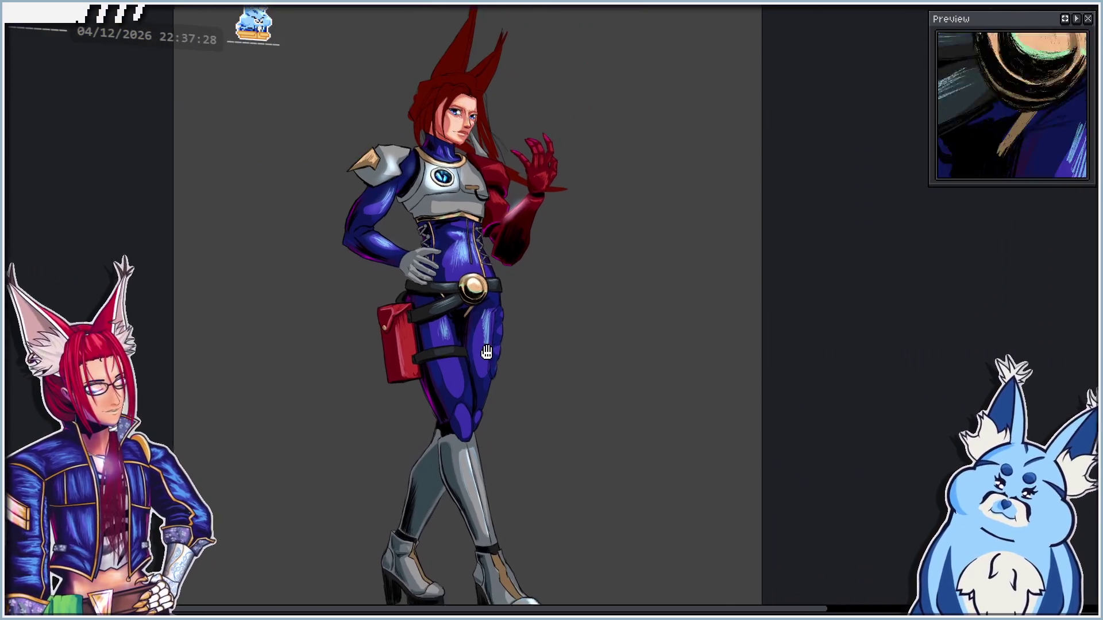
left_click_drag(487, 352, 473, 334)
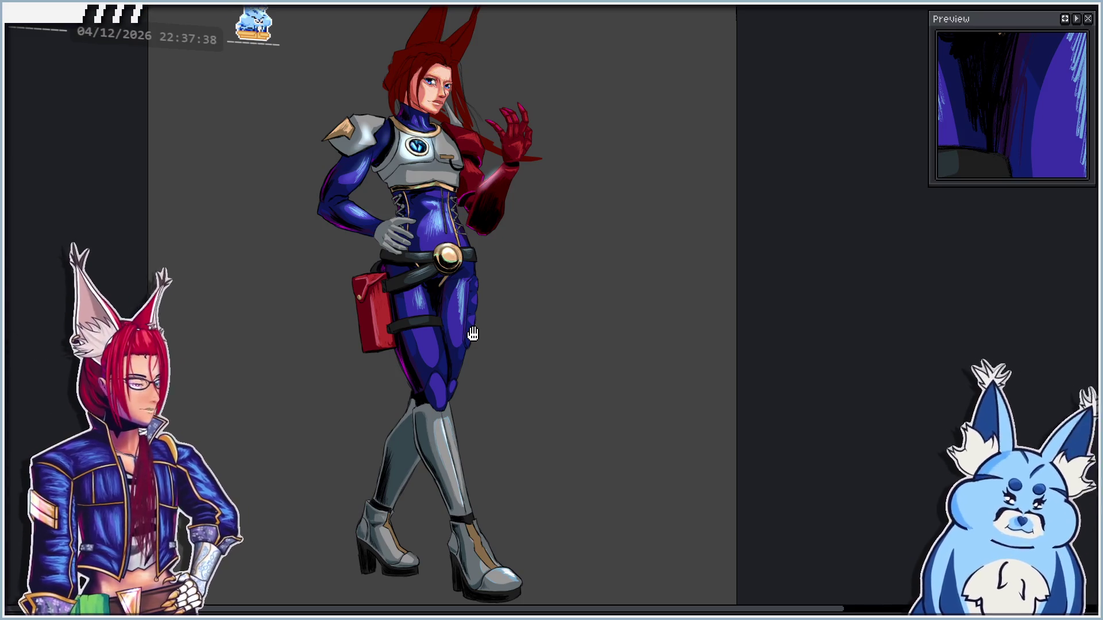
left_click_drag(472, 333, 481, 364)
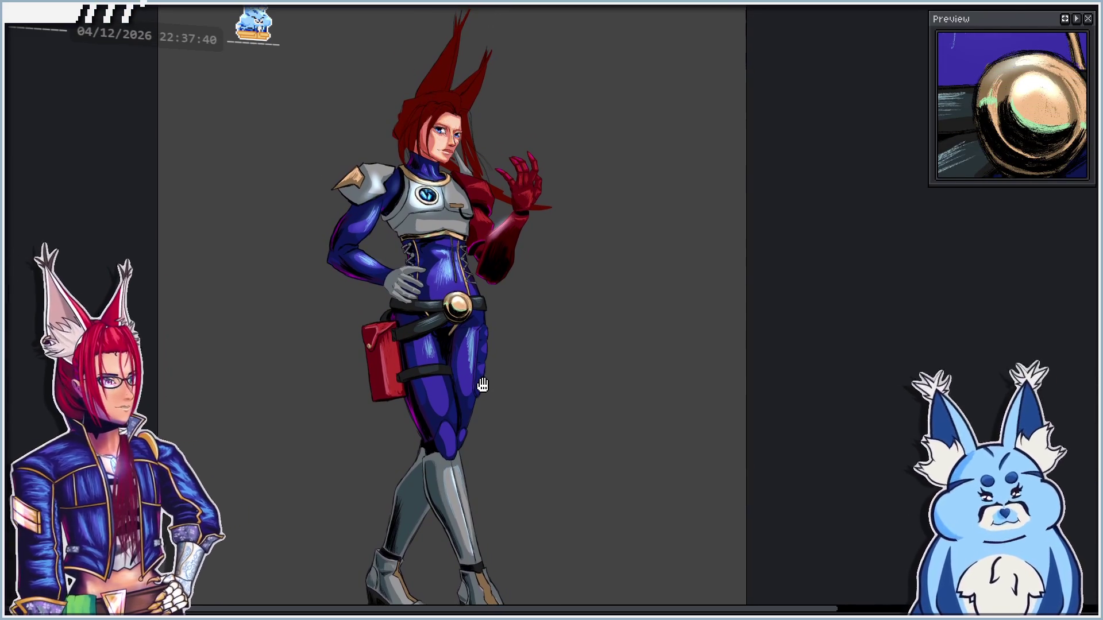
scroll(505, 298, "up", 2)
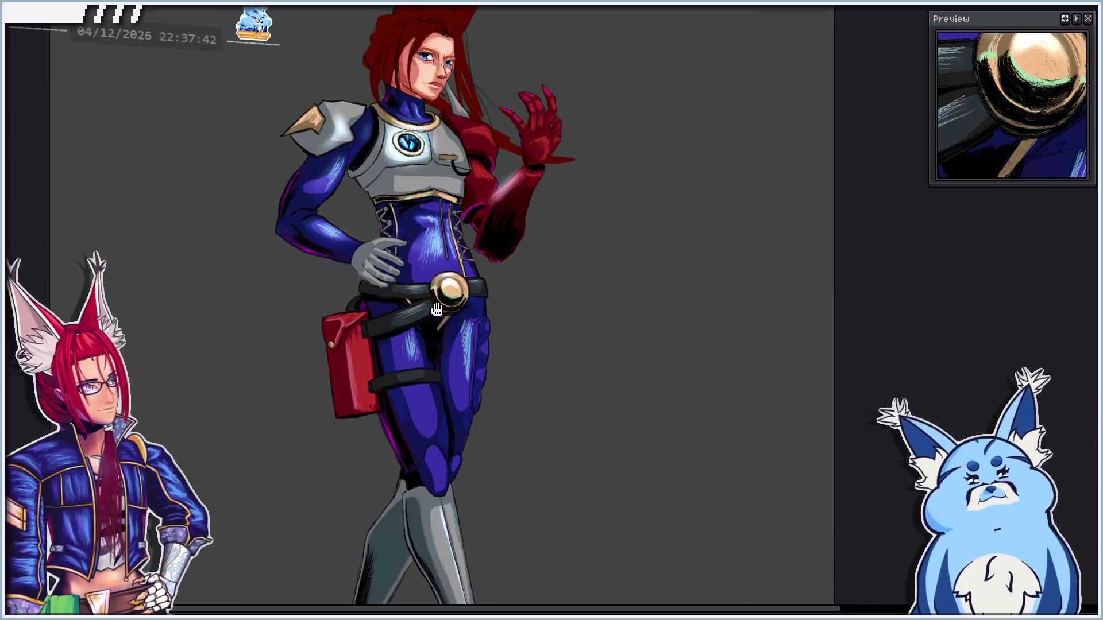
mouse_move(437, 311)
left_mouse_down()
mouse_move(439, 356)
mouse_move(441, 327)
left_mouse_up()
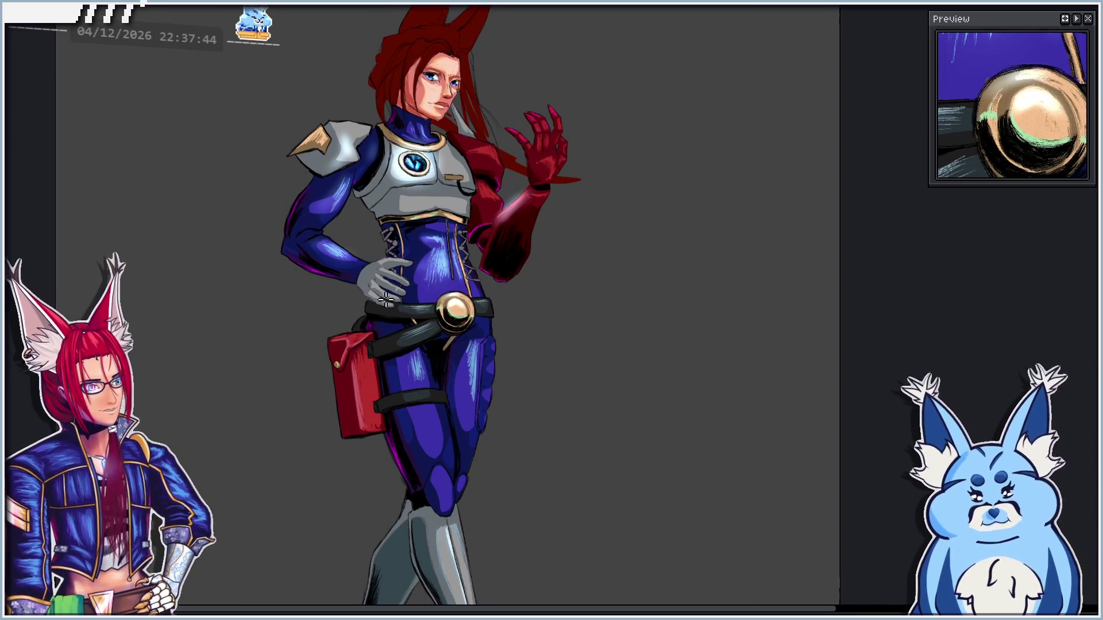